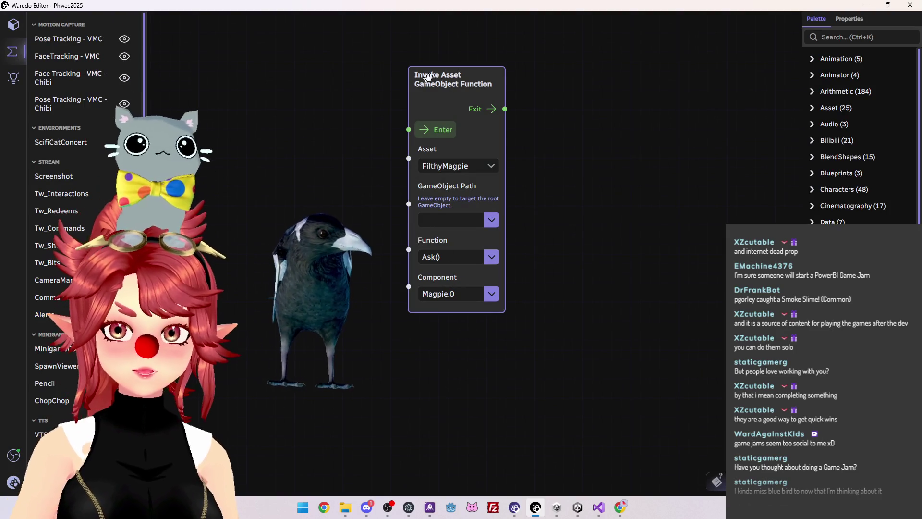
# Nudge the Invoke Asset node down and run it to call Ask() on FilthyMagpie, then return to Unity
pyautogui.moveTo(425, 77); pyautogui.dragTo(435, 84)
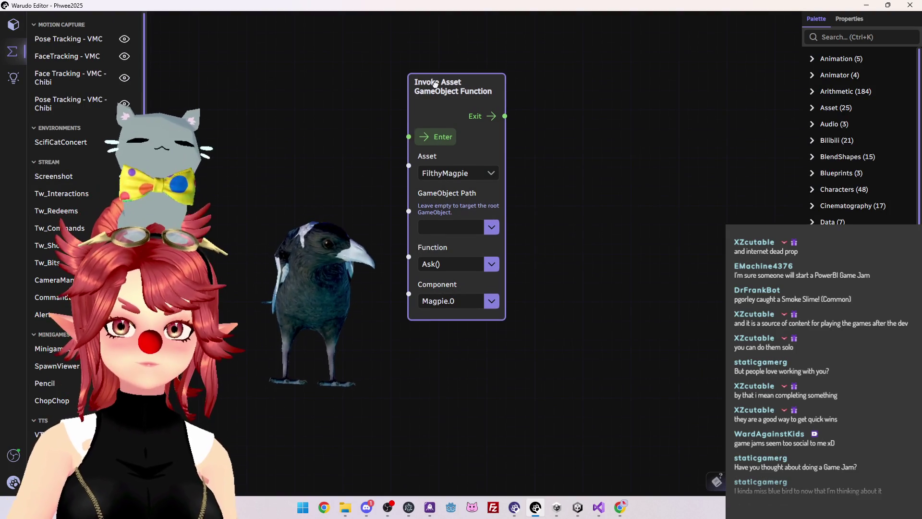
pyautogui.click(441, 145)
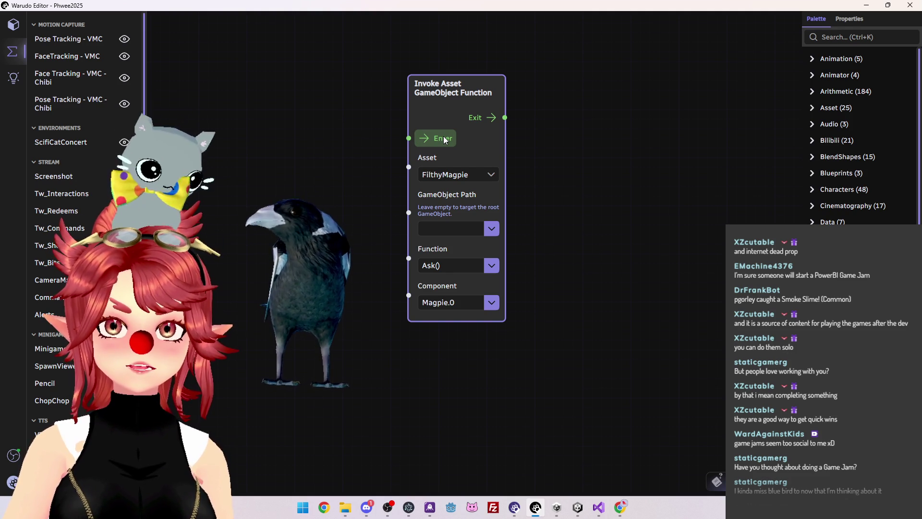
pyautogui.click(577, 509)
pyautogui.click(25, 88)
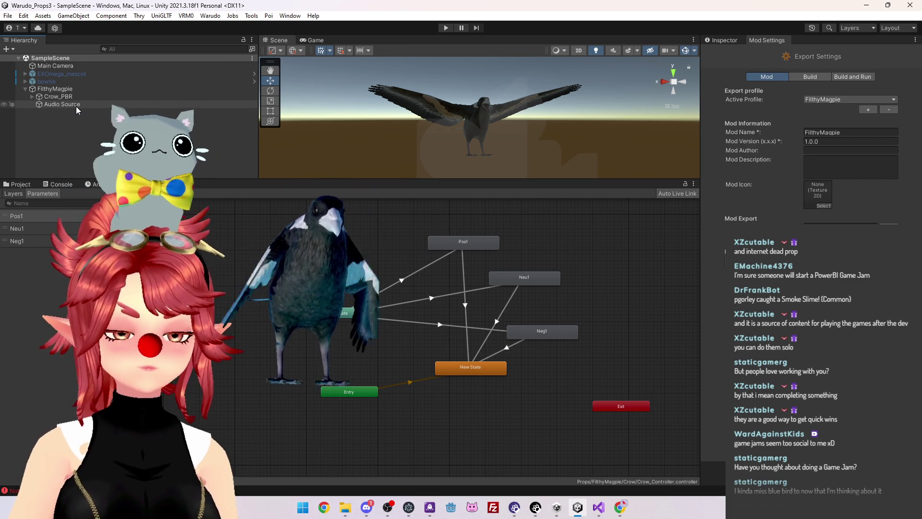
# Save the FilthyMagpie object as a prefab in the Assets/Props/FilthyMagpie folder
pyautogui.click(20, 184)
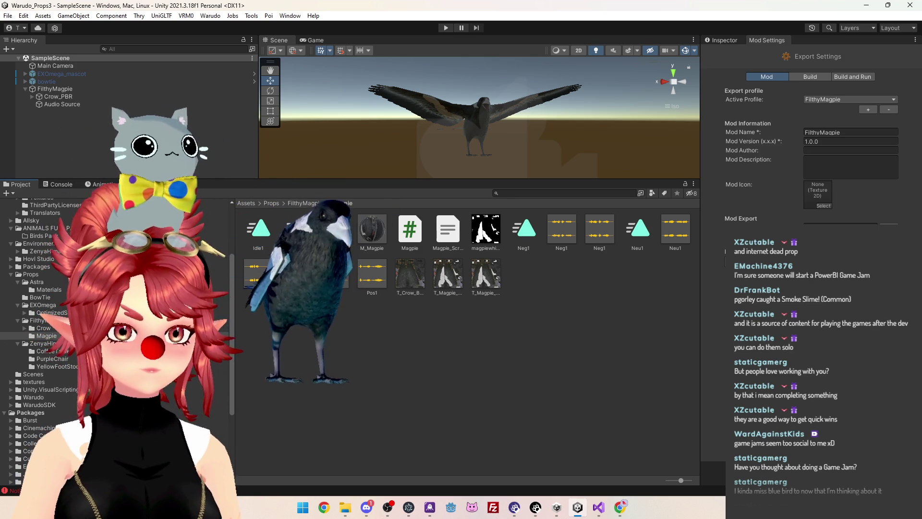
pyautogui.click(38, 320)
pyautogui.moveTo(67, 95)
pyautogui.mouseDown()
pyautogui.moveTo(360, 313)
pyautogui.moveTo(391, 310)
pyautogui.mouseUp()
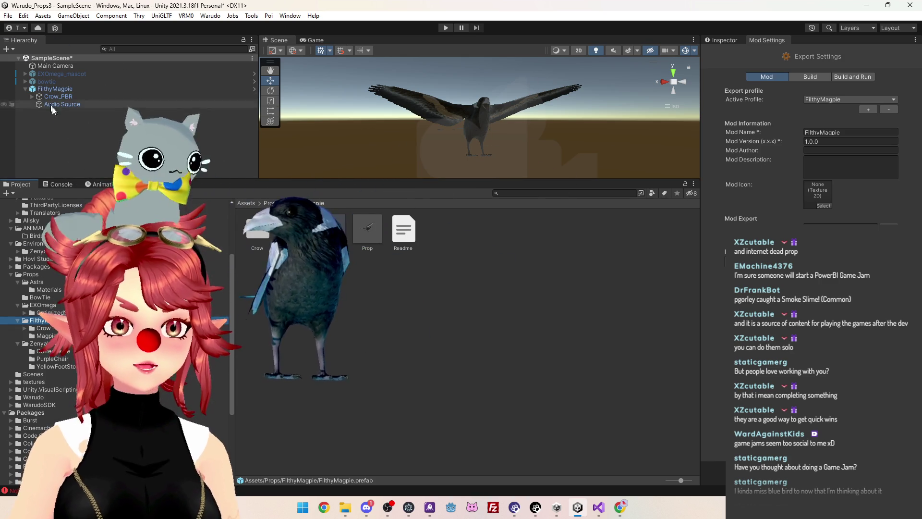
# Delete the old Prop prefab and rename the FilthyMagpie prefab to 'Prop'
pyautogui.click(368, 231)
pyautogui.press('Delete')
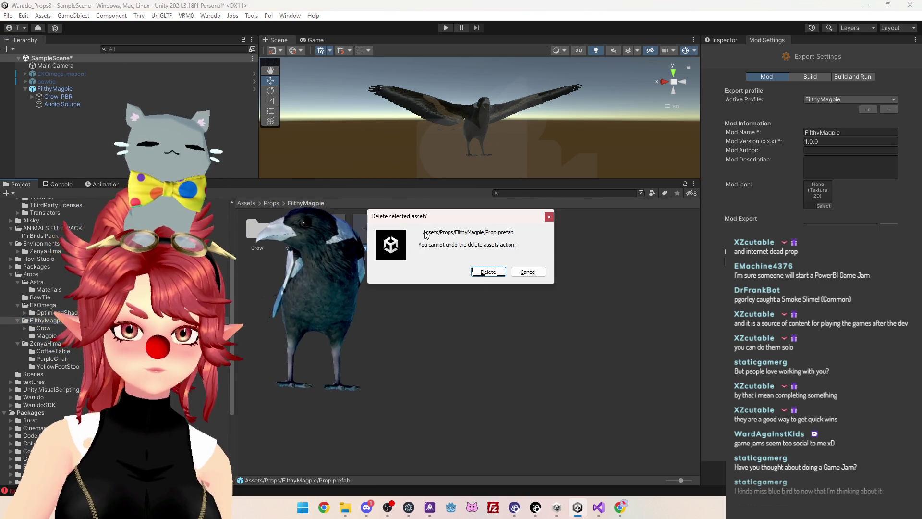
pyautogui.press('Return')
pyautogui.click(333, 233)
pyautogui.press('F2')
pyautogui.write('Prop')
pyautogui.press('Return')
# Build the FilthyMagpie mod from the Warudo menu, saving the scene, then return to Warudo Editor
pyautogui.click(210, 15)
pyautogui.click(226, 78)
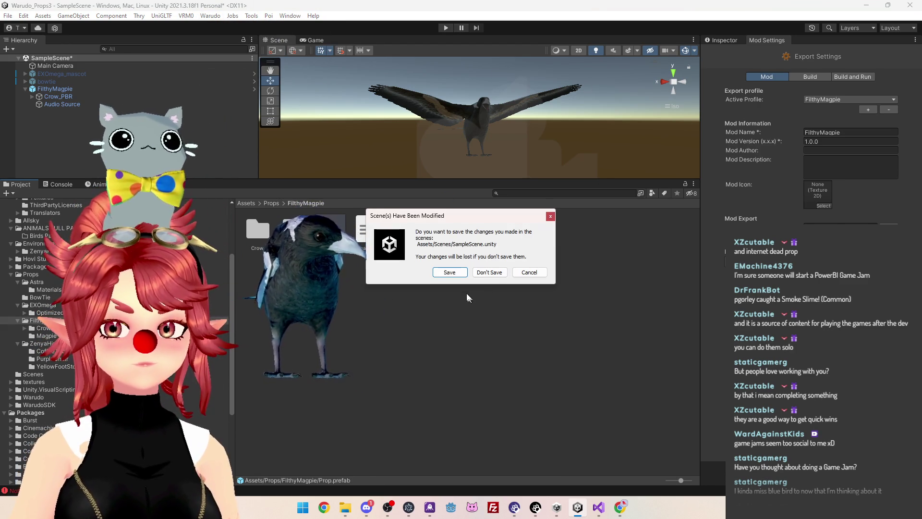
pyautogui.click(451, 272)
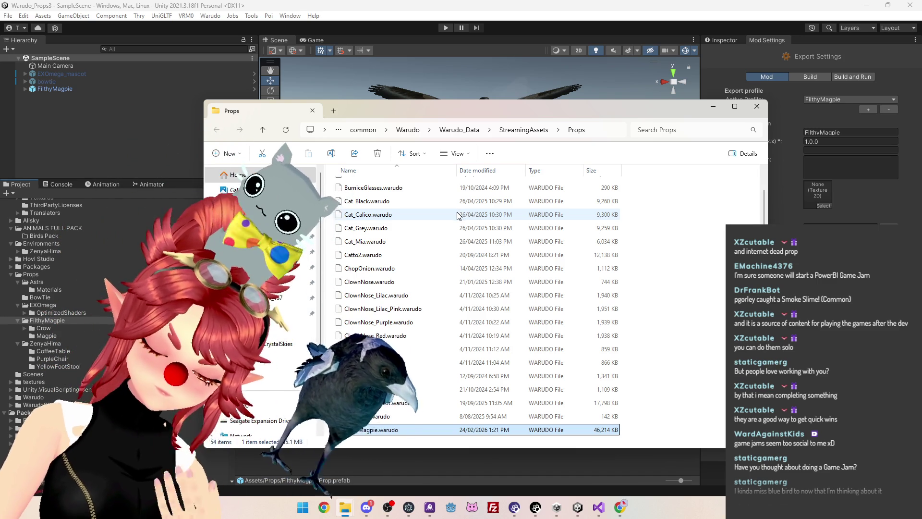
pyautogui.click(534, 508)
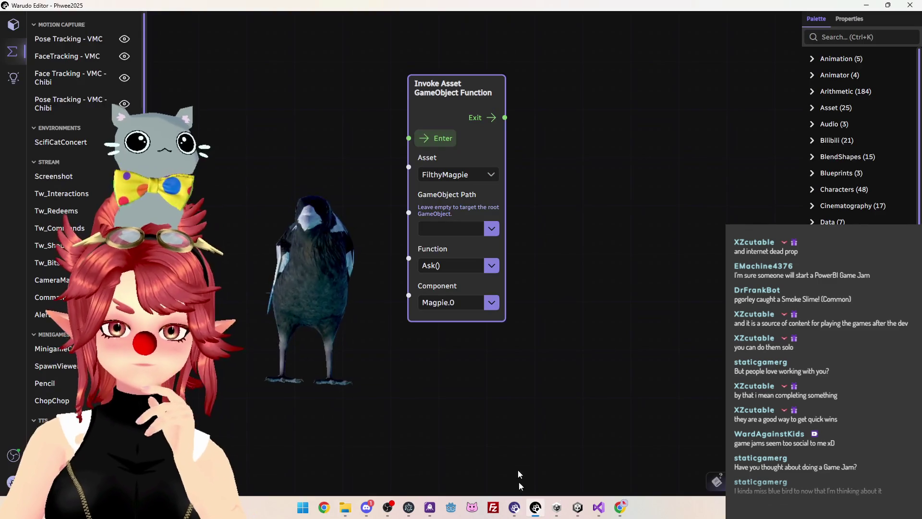
# Run Ask() again, then set FilthyMagpie's Enabled to No and back to Yes to reload it
pyautogui.click(444, 143)
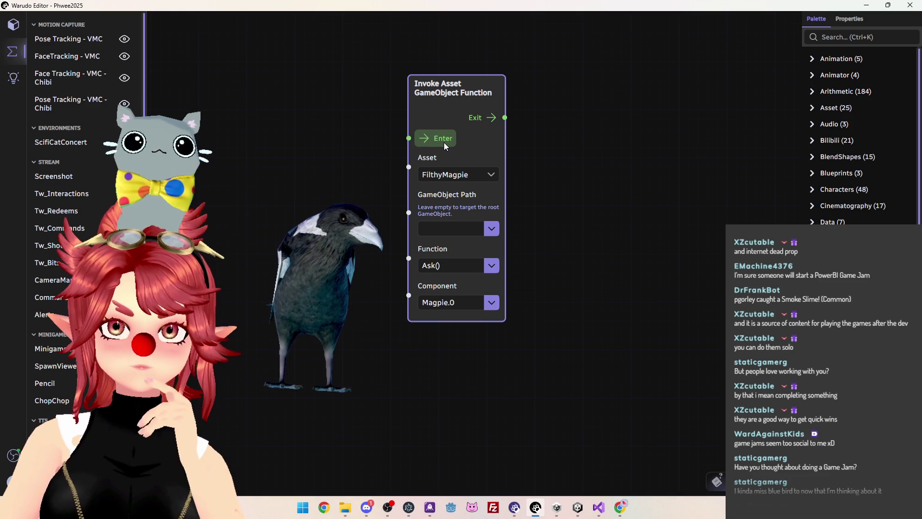
pyautogui.click(15, 34)
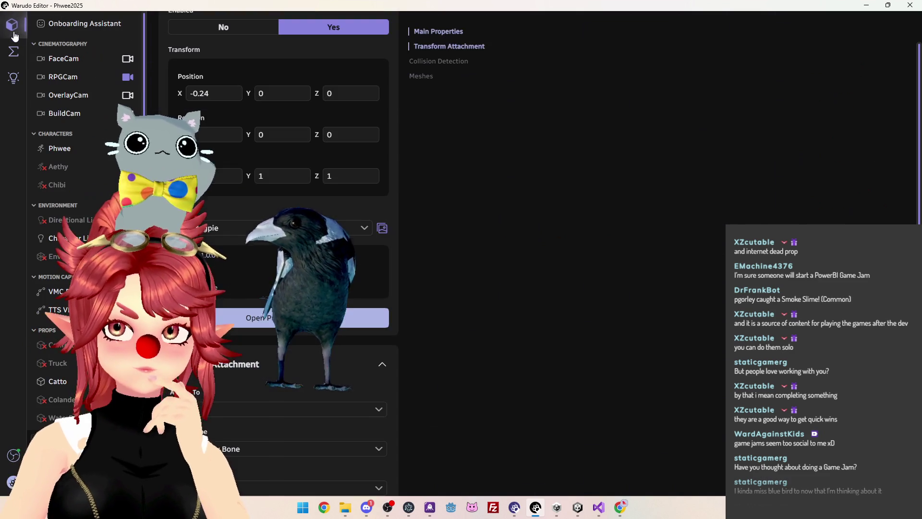
pyautogui.scroll(2, 232, 240)
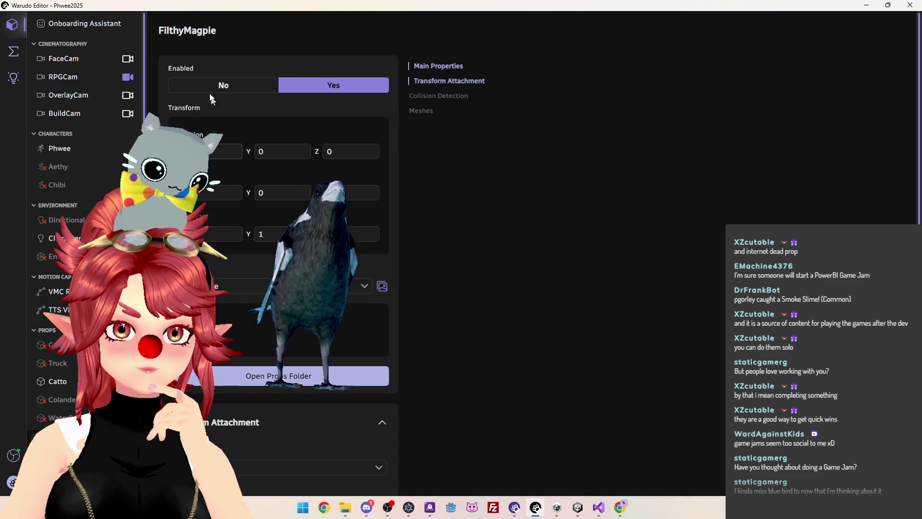
pyautogui.click(247, 85)
pyautogui.click(310, 87)
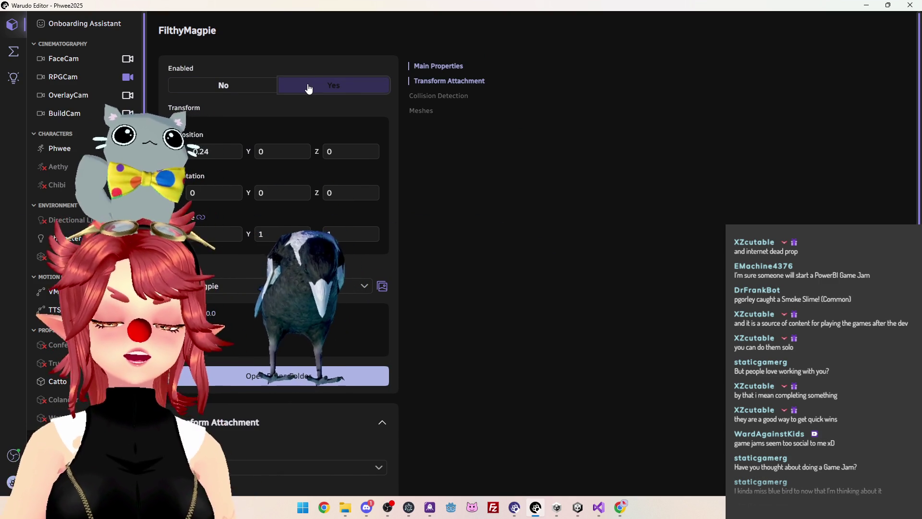
pyautogui.click(577, 507)
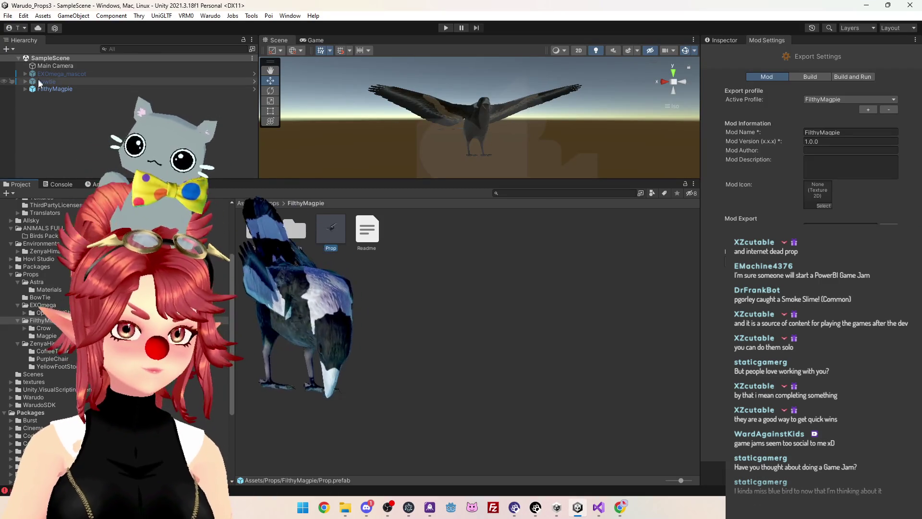
pyautogui.click(25, 89)
# Turn off Play On Awake on the magpie's Audio Source and collapse its 3D Sound Settings
pyautogui.click(62, 104)
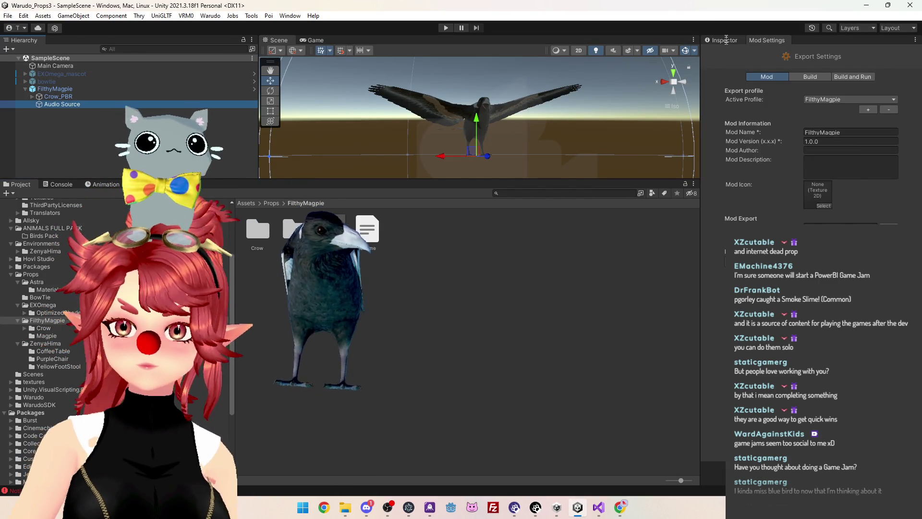
pyautogui.click(726, 40)
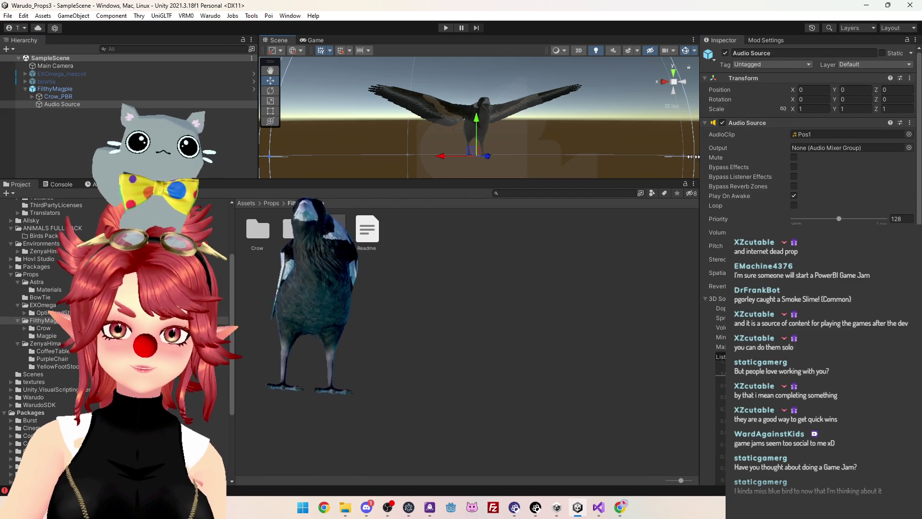
pyautogui.moveTo(696, 157); pyautogui.dragTo(656, 157)
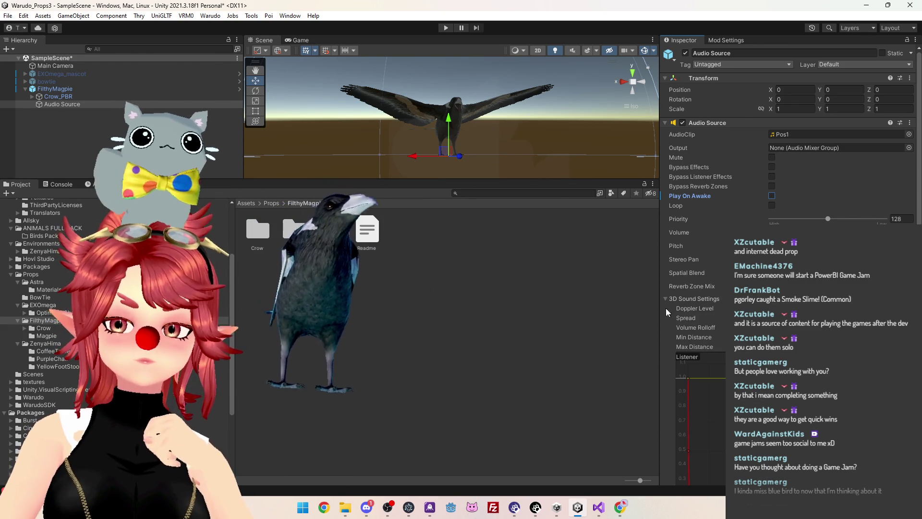
pyautogui.click(665, 299)
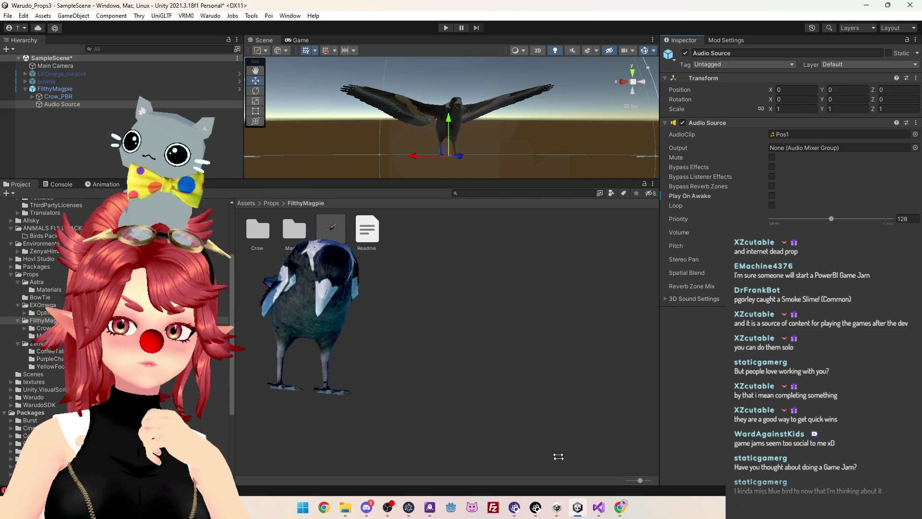
pyautogui.click(617, 508)
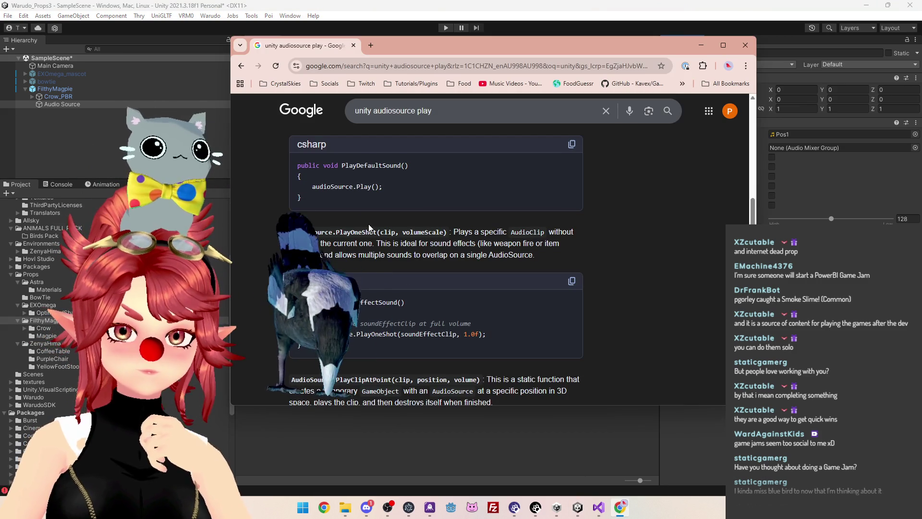
# Read the 'unity audiosource play' results down to PlayClipAtPoint, then minimise Chrome
pyautogui.scroll(-1, 369, 225)
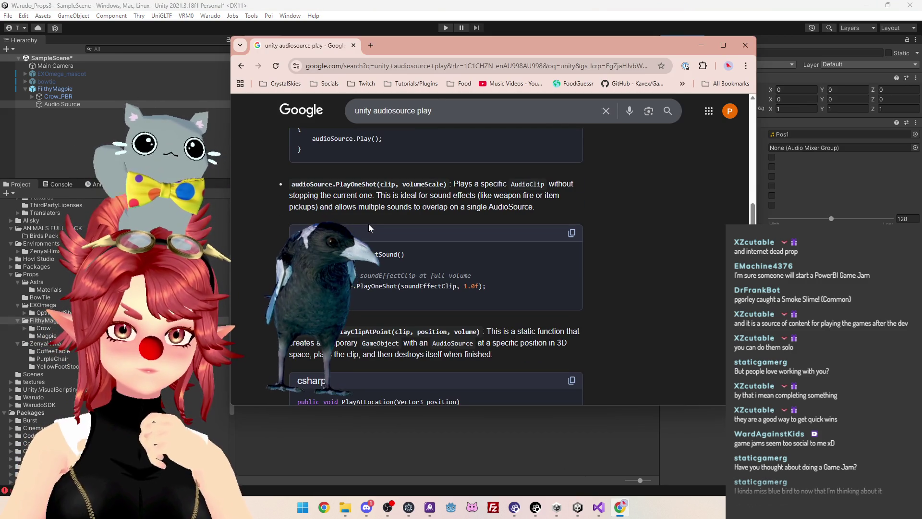
pyautogui.scroll(-2, 368, 224)
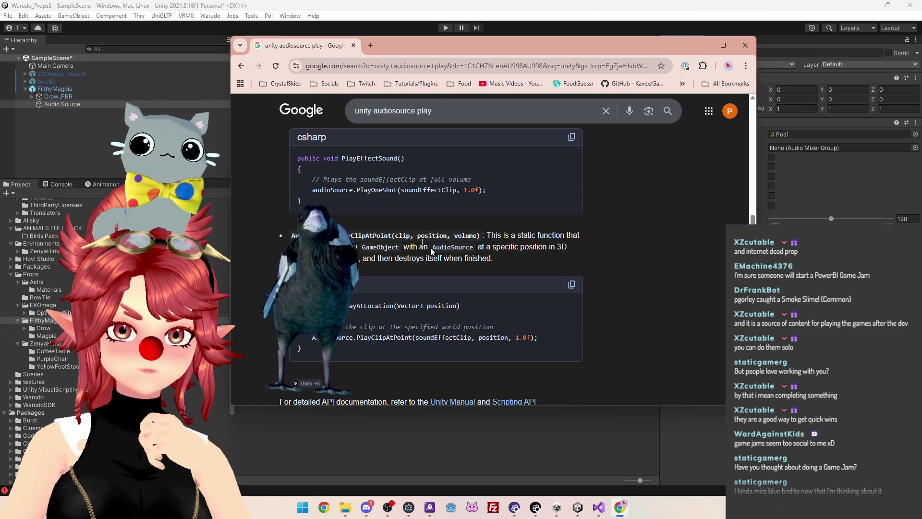
pyautogui.scroll(3, 452, 285)
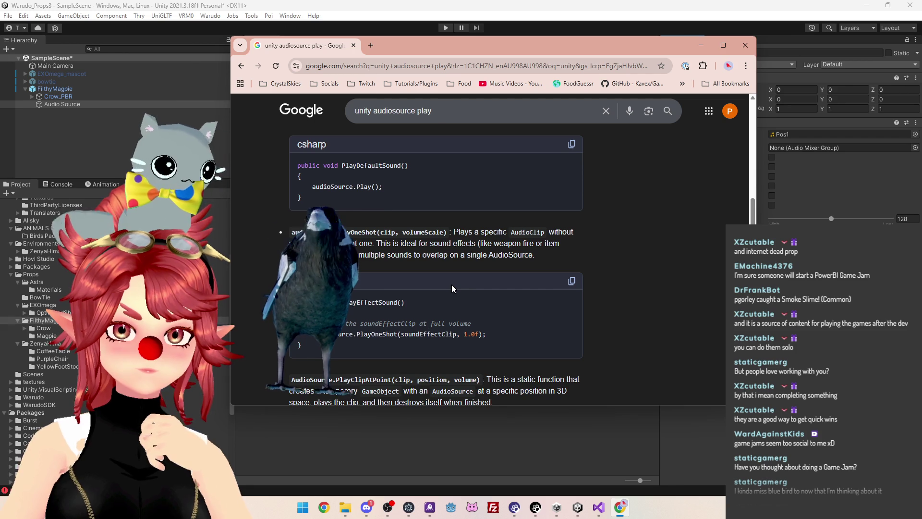
pyautogui.scroll(-4, 452, 284)
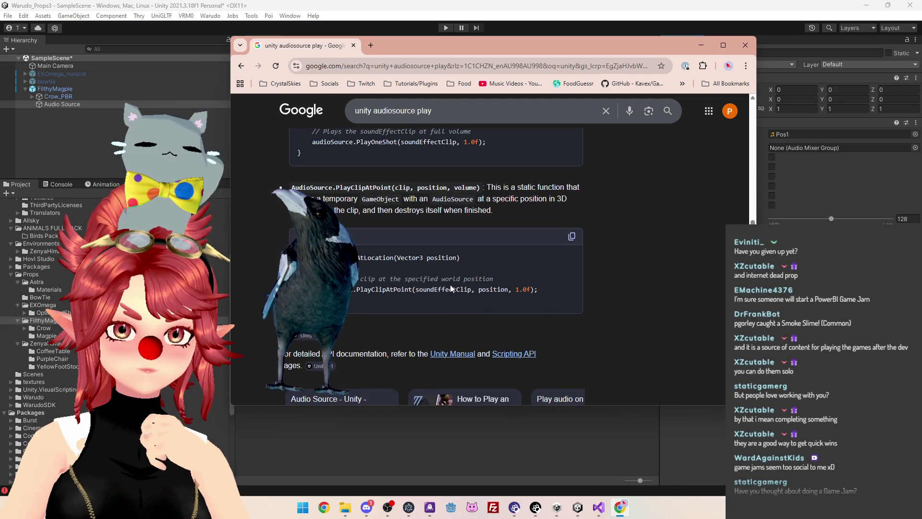
pyautogui.scroll(-2, 452, 288)
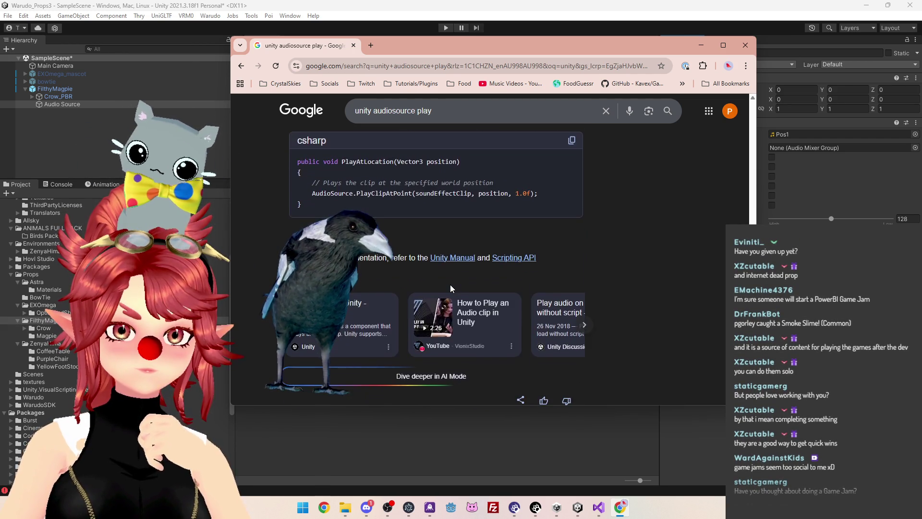
pyautogui.scroll(3, 528, 217)
pyautogui.click(699, 47)
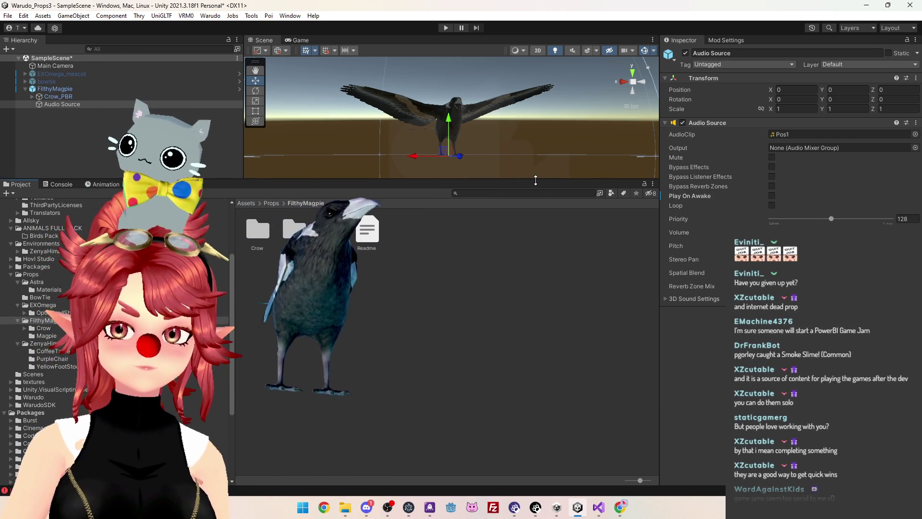
# Save the scene and make FilthyMagpie an original prefab in its asset folder
pyautogui.moveTo(536, 180); pyautogui.dragTo(528, 290)
pyautogui.moveTo(372, 233)
pyautogui.mouseDown()
pyautogui.moveTo(422, 223)
pyautogui.moveTo(399, 202)
pyautogui.moveTo(405, 164)
pyautogui.moveTo(461, 225)
pyautogui.moveTo(438, 207)
pyautogui.moveTo(307, 243)
pyautogui.moveTo(474, 246)
pyautogui.moveTo(227, 202)
pyautogui.moveTo(202, 215)
pyautogui.moveTo(396, 205)
pyautogui.mouseUp()
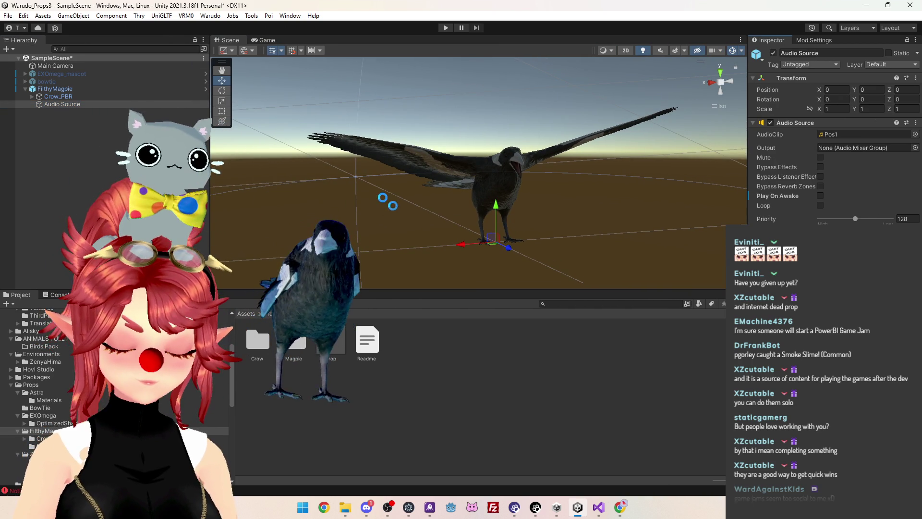
pyautogui.hotkey('ctrl', 's')
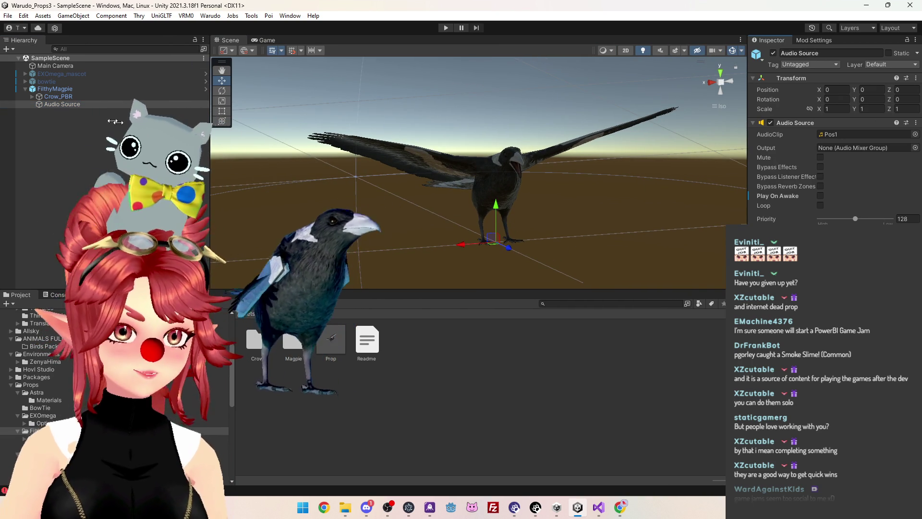
pyautogui.click(55, 89)
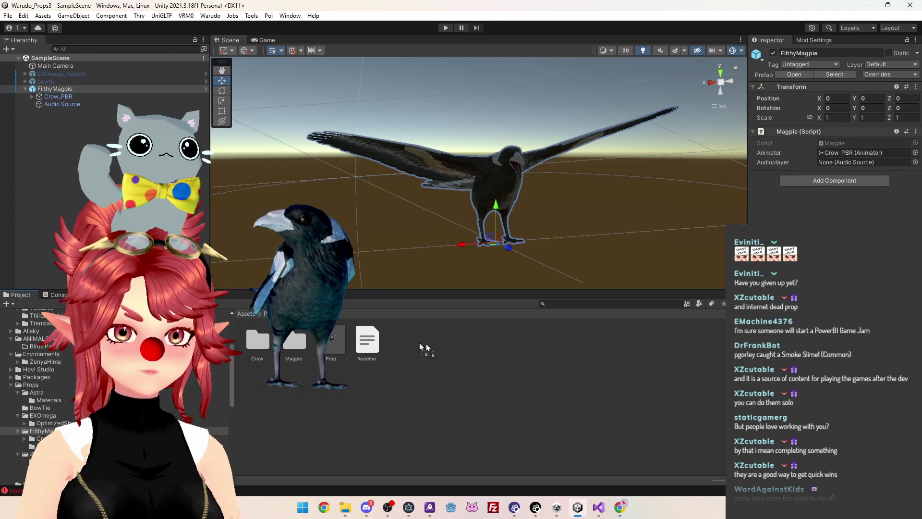
pyautogui.moveTo(410, 342); pyautogui.dragTo(411, 344)
pyautogui.click(440, 270)
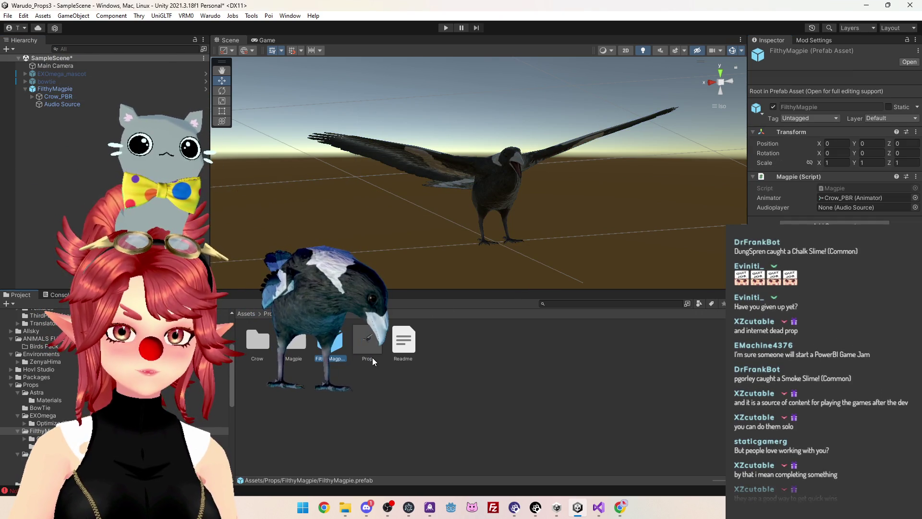
# Delete the leftover Prop prefab and rename the new FilthyMagpie prefab to 'Prop'
pyautogui.click(363, 350)
pyautogui.press('Delete')
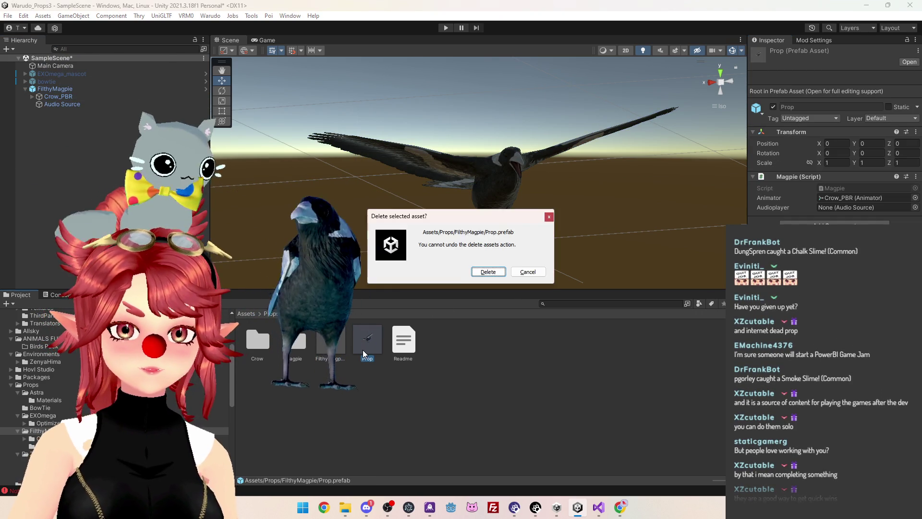
pyautogui.press('Return')
pyautogui.click(341, 335)
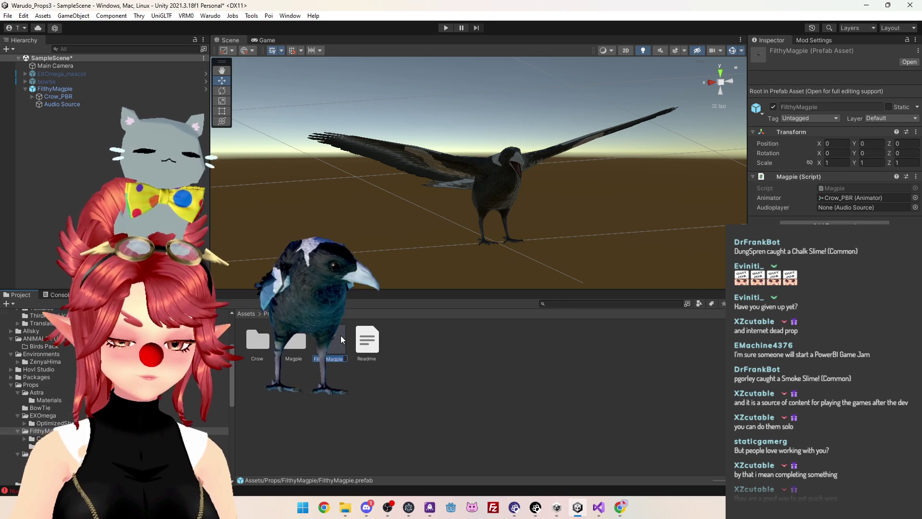
pyautogui.write('Prop')
pyautogui.press('Return')
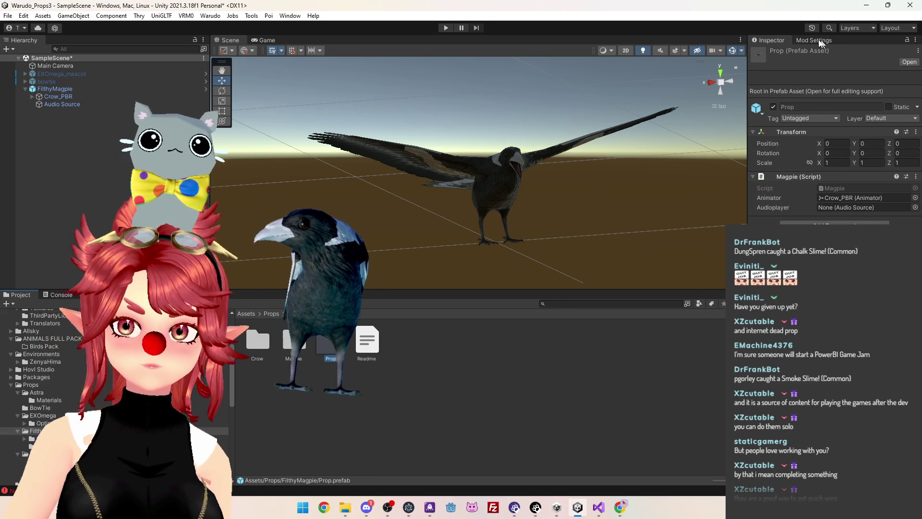
# Build the FilthyMagpie mod via Warudo > Build Mod, saving the modified scene
pyautogui.click(826, 41)
pyautogui.click(209, 16)
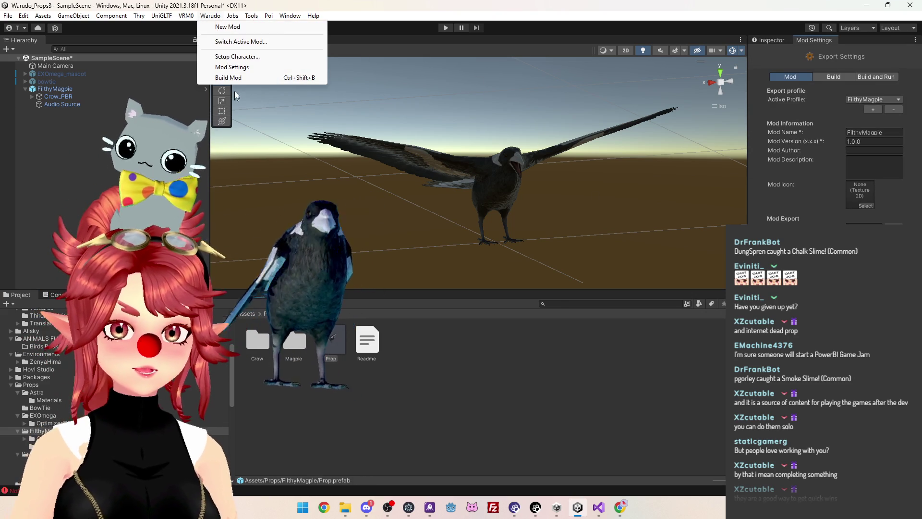
pyautogui.click(242, 76)
pyautogui.click(449, 272)
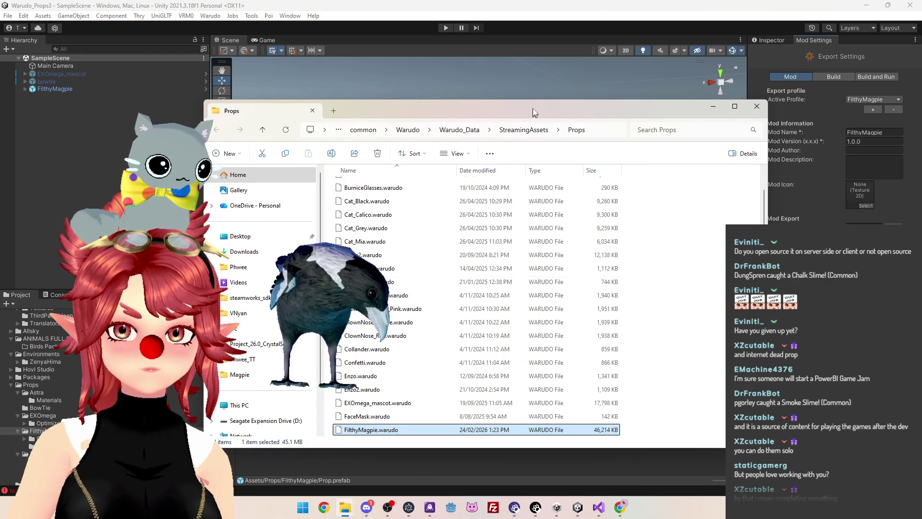
# Confirm the 46,214 KB FilthyMagpie.warudo is in Warudo's Props folder, then return to Warudo Editor
pyautogui.moveTo(533, 110); pyautogui.dragTo(487, 73)
pyautogui.scroll(-6, 442, 239)
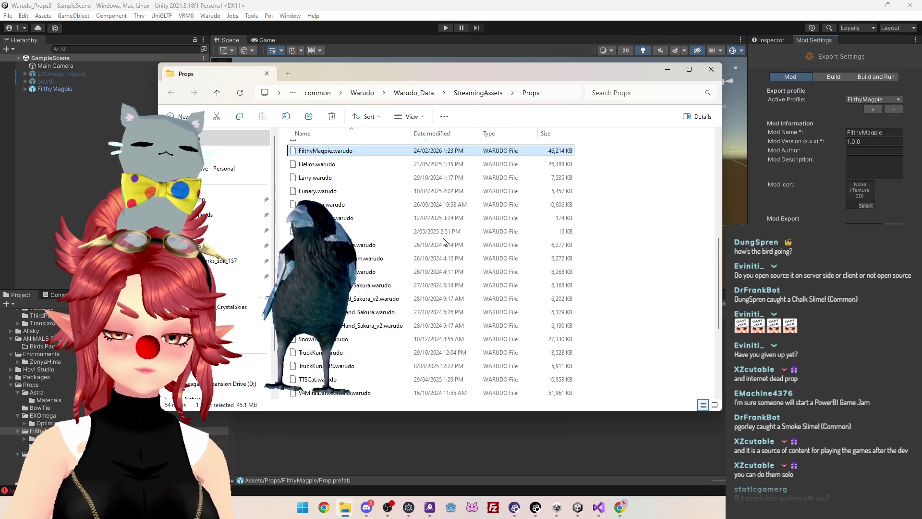
pyautogui.scroll(1, 442, 238)
pyautogui.scroll(2, 442, 238)
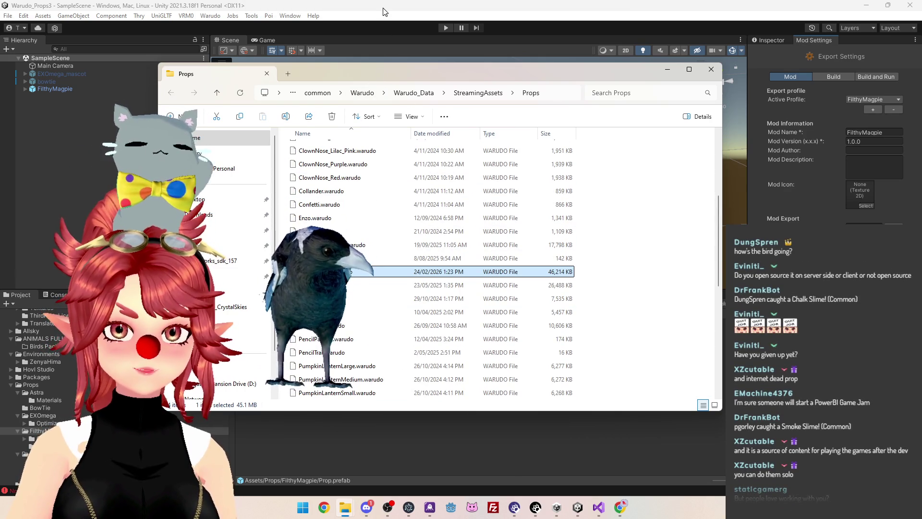
pyautogui.click(538, 508)
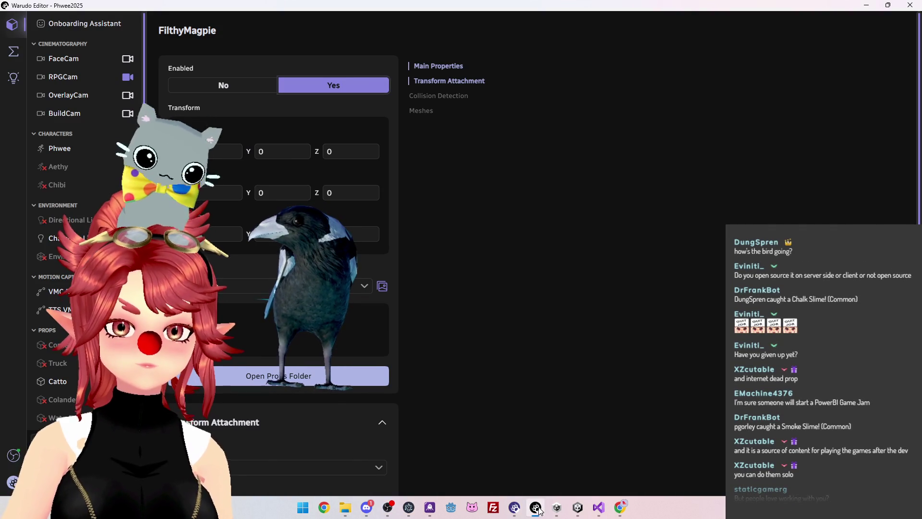
# Trigger Ask() from the Invoke Asset blueprint node so the rebuilt magpie spreads its wings, then return to Unity
pyautogui.click(13, 52)
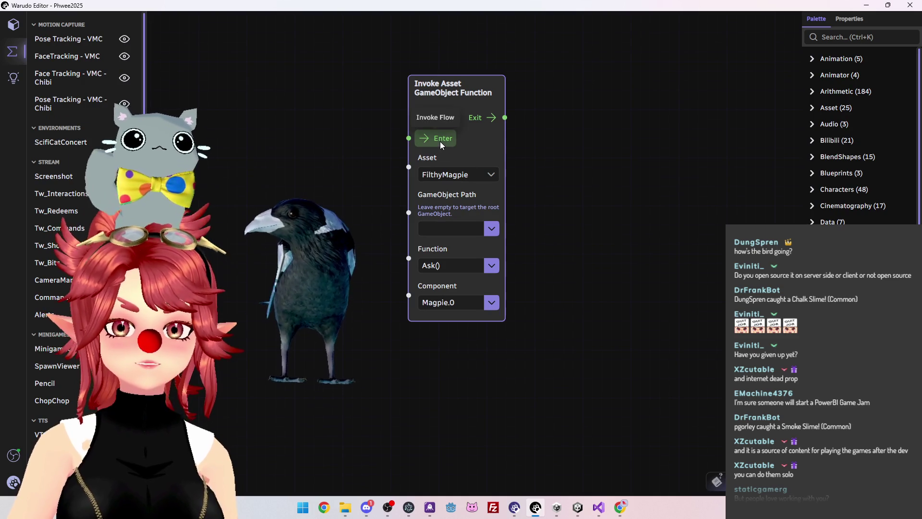
pyautogui.click(441, 143)
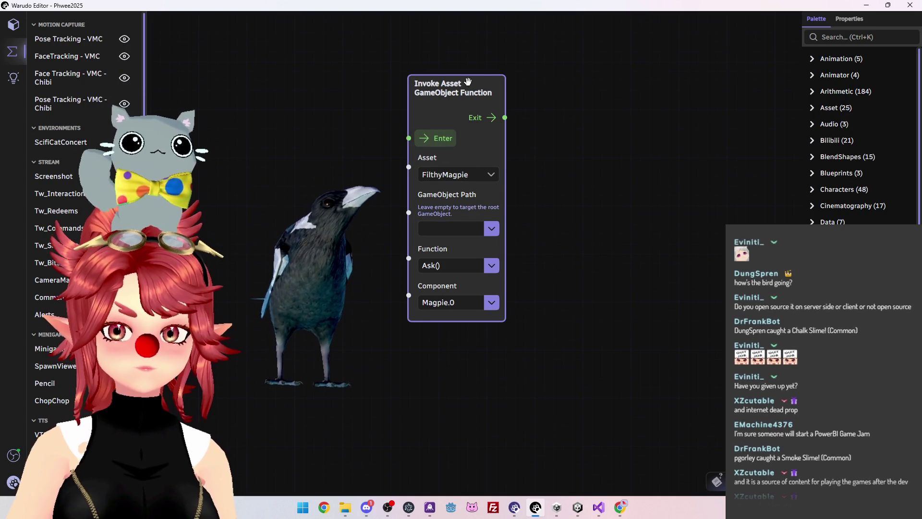
pyautogui.moveTo(468, 81); pyautogui.dragTo(483, 81)
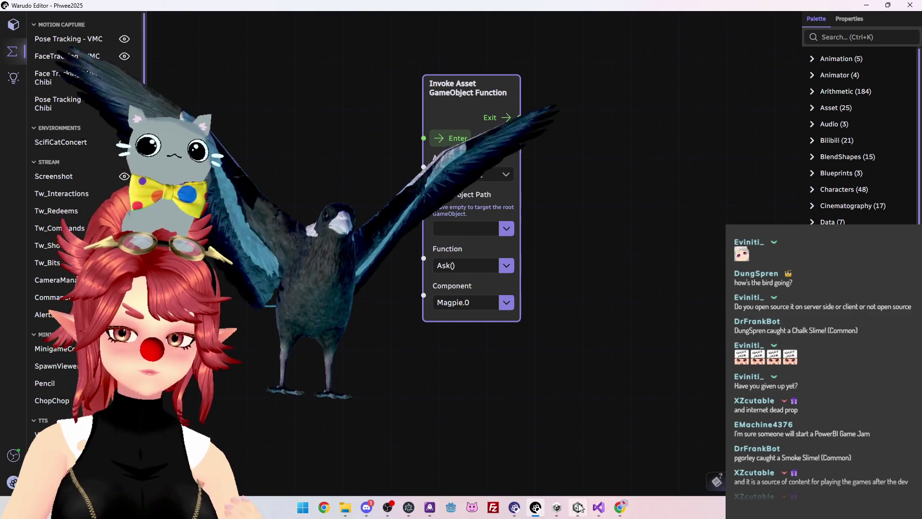
pyautogui.click(577, 507)
pyautogui.click(26, 89)
# Inspect FilthyMagpie's Audio Source with its Pos1 clip, then bring up Magpie.cs in Visual Studio
pyautogui.click(59, 103)
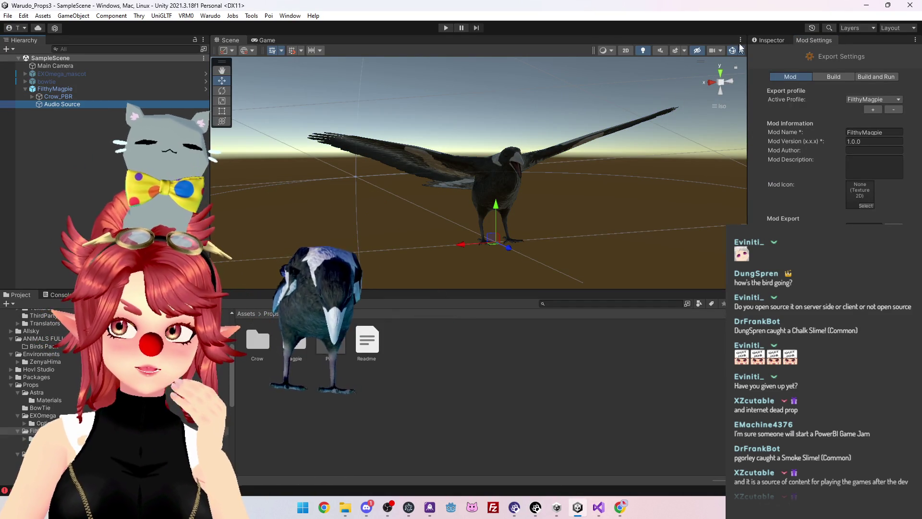
pyautogui.click(782, 41)
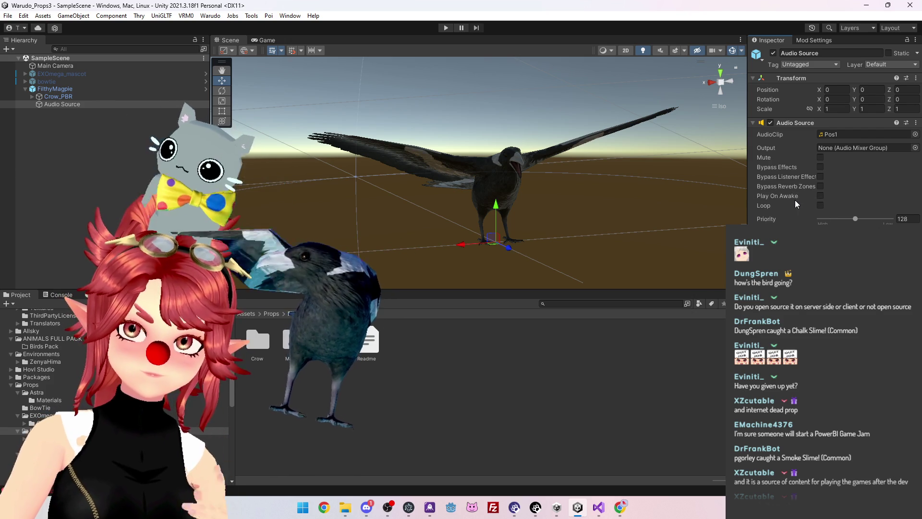
pyautogui.click(599, 508)
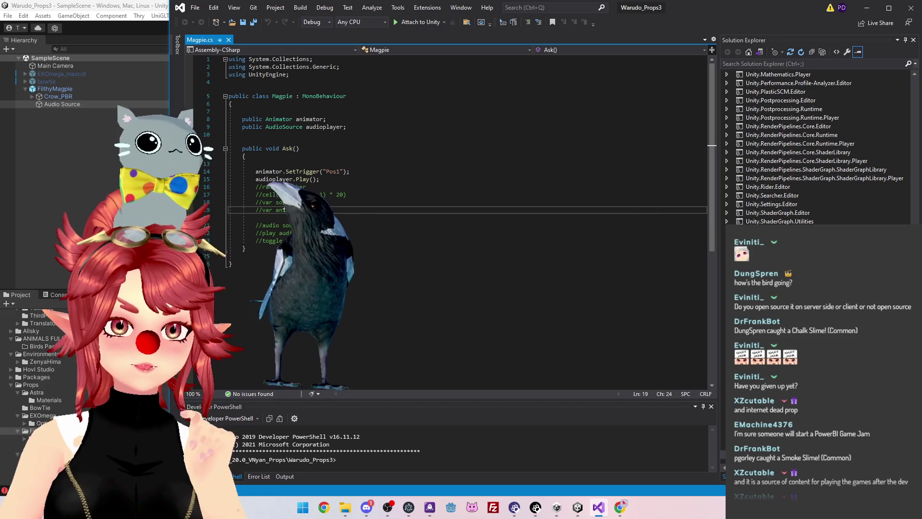
# Select the audioplayer reference on line 15 of Magpie.cs, then return to Chrome's search results
pyautogui.click(327, 180)
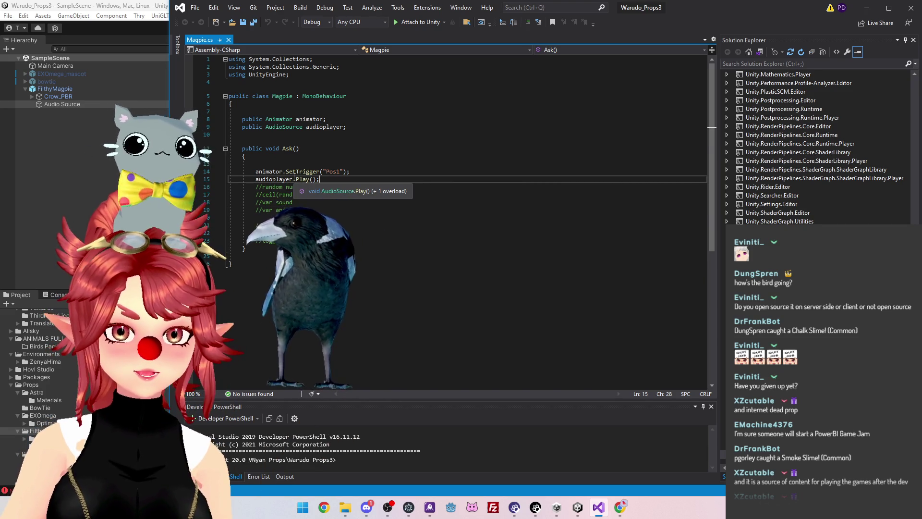
pyautogui.doubleClick(292, 180)
pyautogui.moveTo(291, 180); pyautogui.dragTo(294, 180)
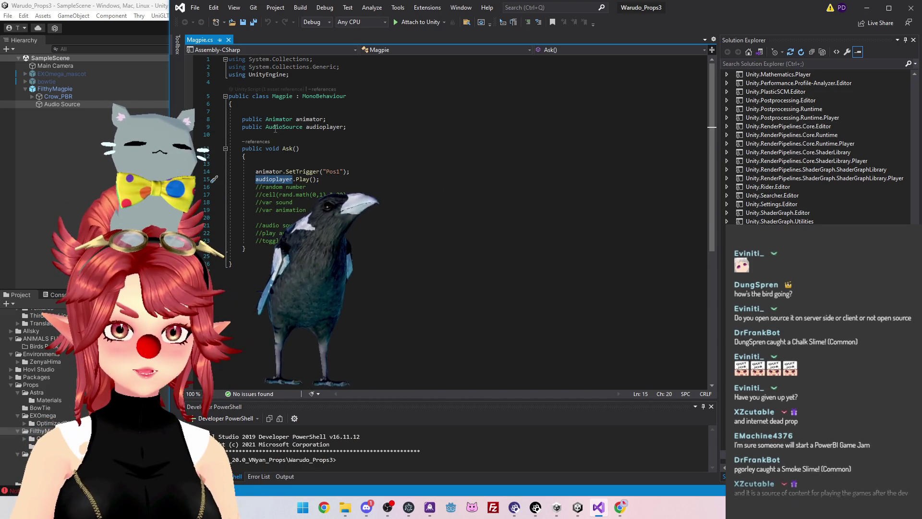
pyautogui.click(623, 508)
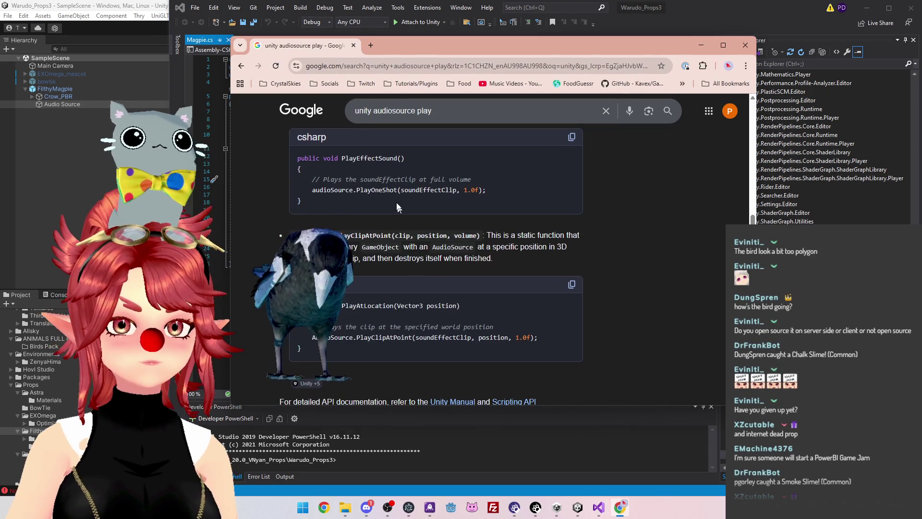
# In a new tab, search Google for 'unity audiosource', correcting the 'unity audiocourse' typo
pyautogui.click(372, 45)
pyautogui.write('unity ')
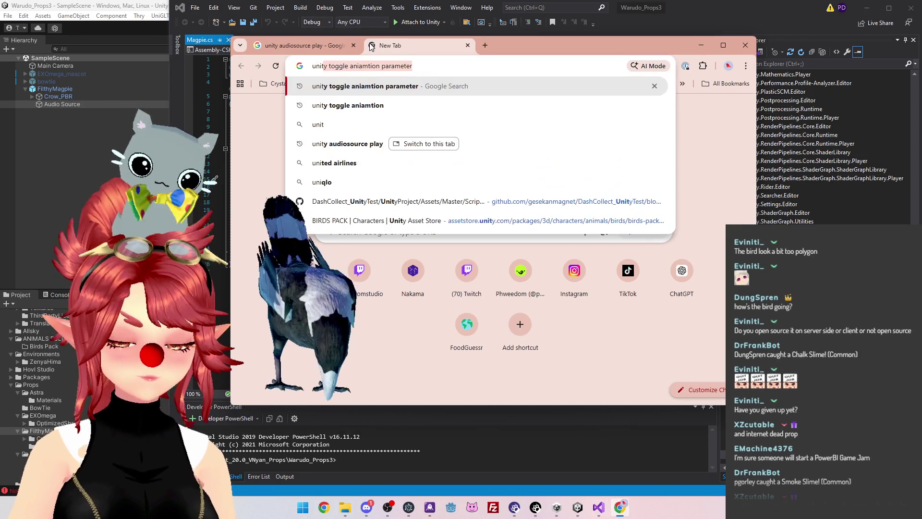
pyautogui.write('audiocourse')
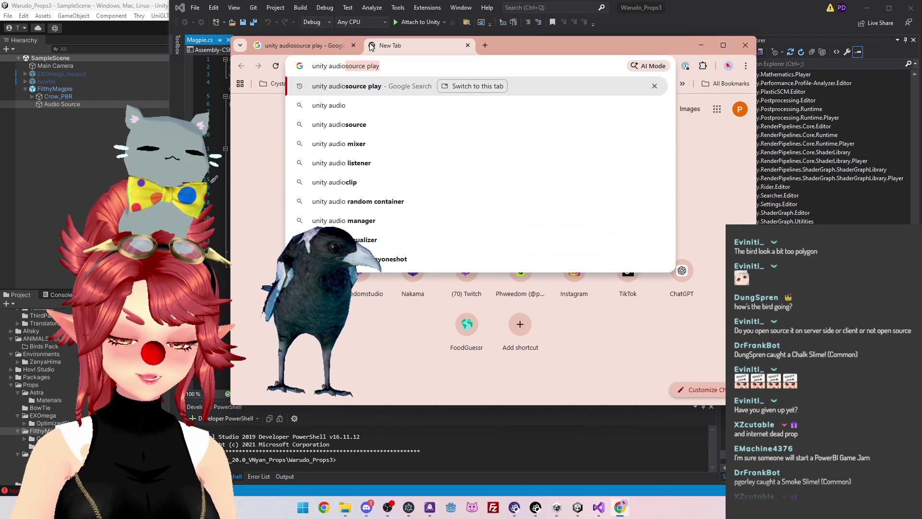
pyautogui.press('Return')
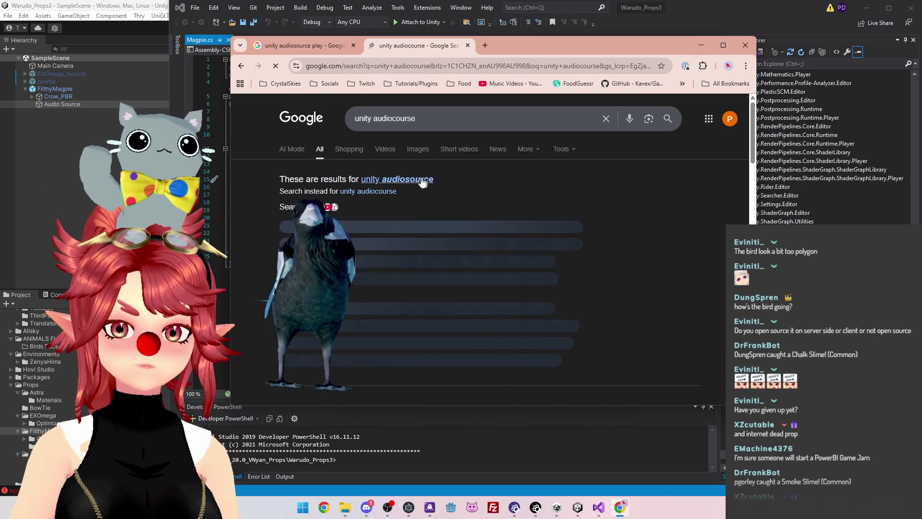
pyautogui.click(422, 179)
# Open the Unity Manual's Audio Source page from the results in a maximized window
pyautogui.scroll(-3, 616, 263)
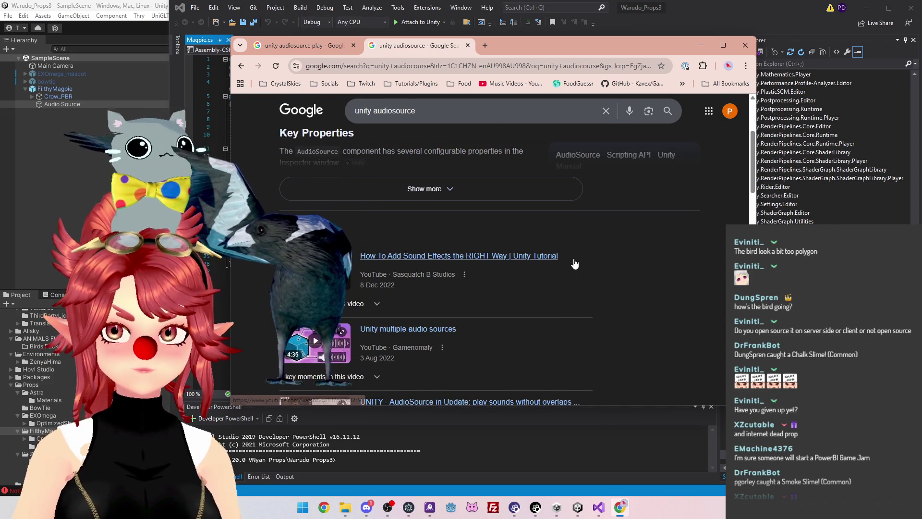
pyautogui.scroll(-2, 527, 264)
pyautogui.scroll(-4, 516, 258)
pyautogui.scroll(-1, 471, 249)
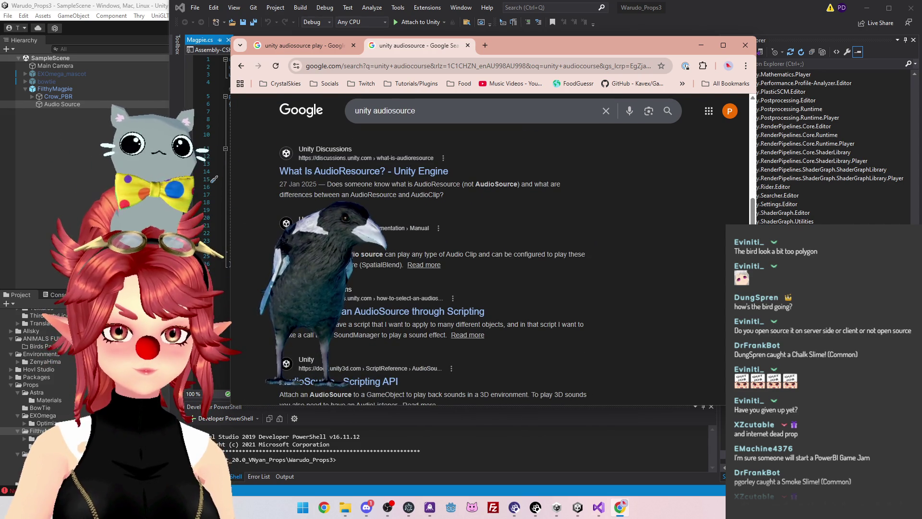
pyautogui.scroll(-2, 468, 246)
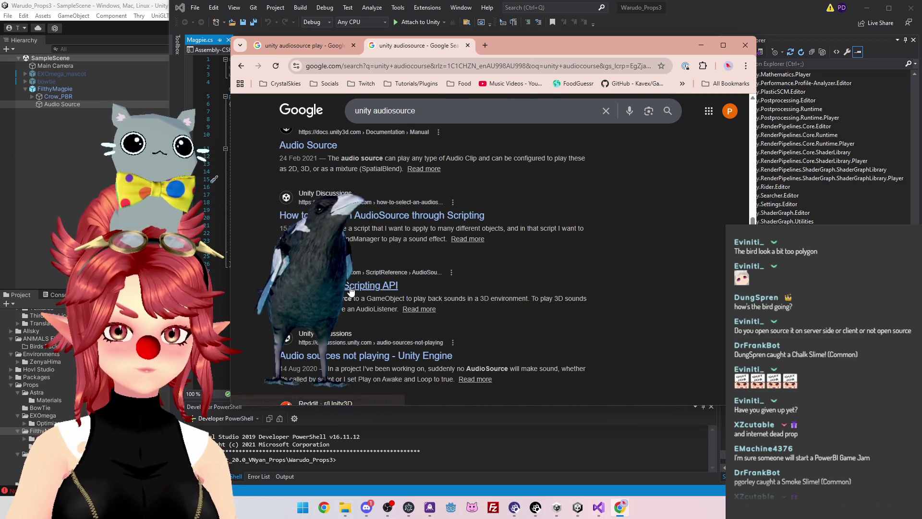
pyautogui.scroll(1, 310, 200)
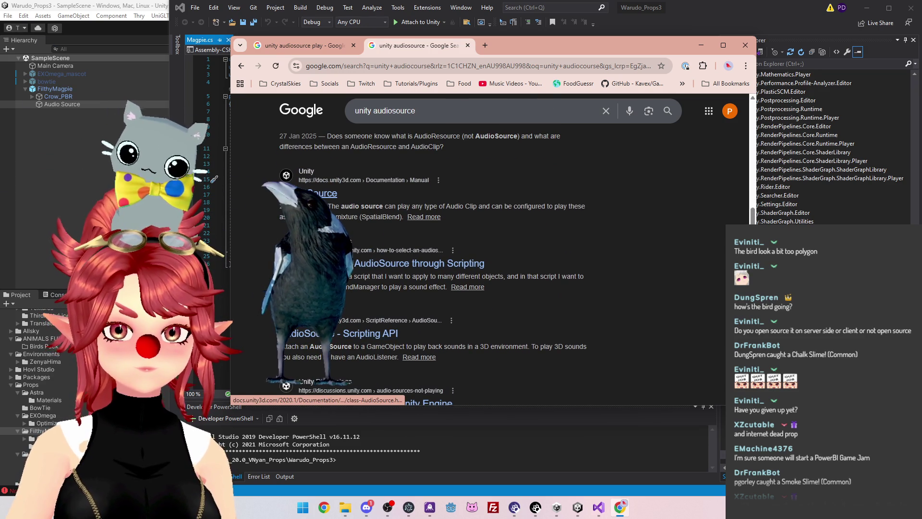
pyautogui.click(325, 201)
pyautogui.click(723, 45)
pyautogui.scroll(-1, 573, 274)
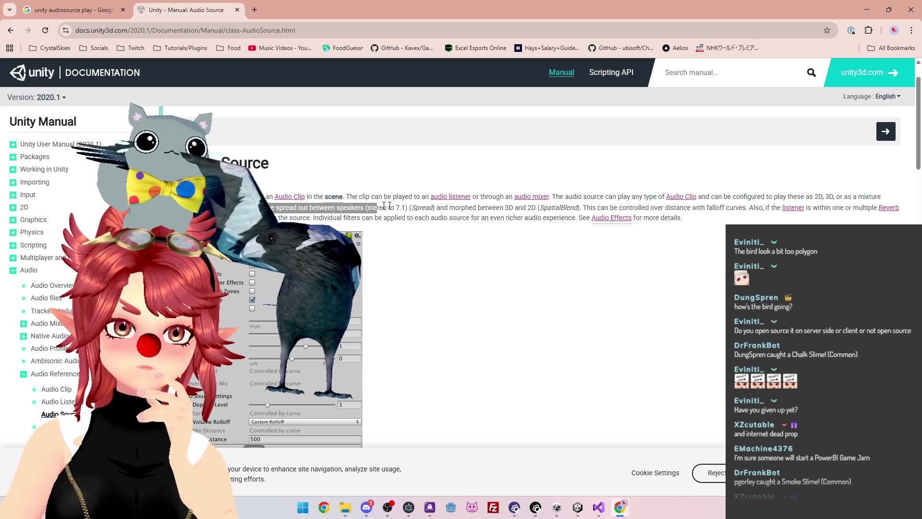
# Read through the Audio Source properties, highlighting the speaker spread and 3D/2D text
pyautogui.moveTo(377, 206); pyautogui.dragTo(539, 211)
pyautogui.scroll(-8, 551, 231)
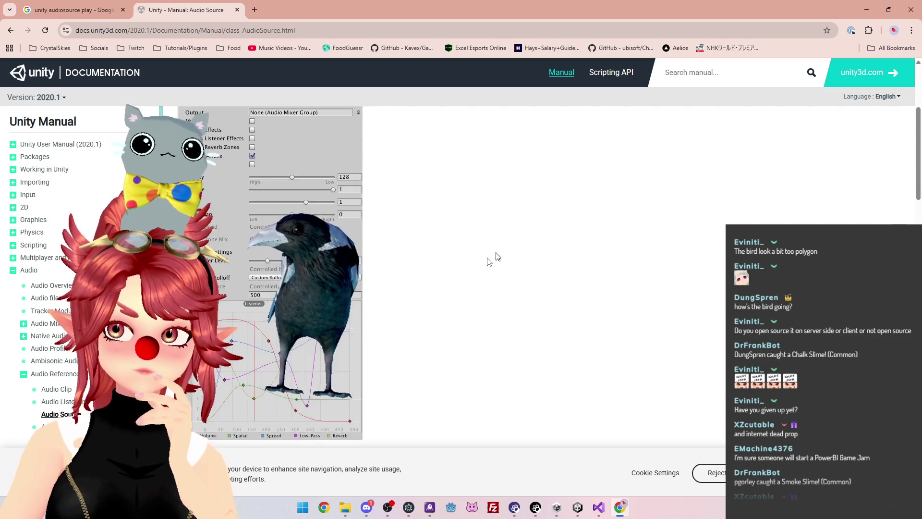
pyautogui.scroll(-10, 666, 302)
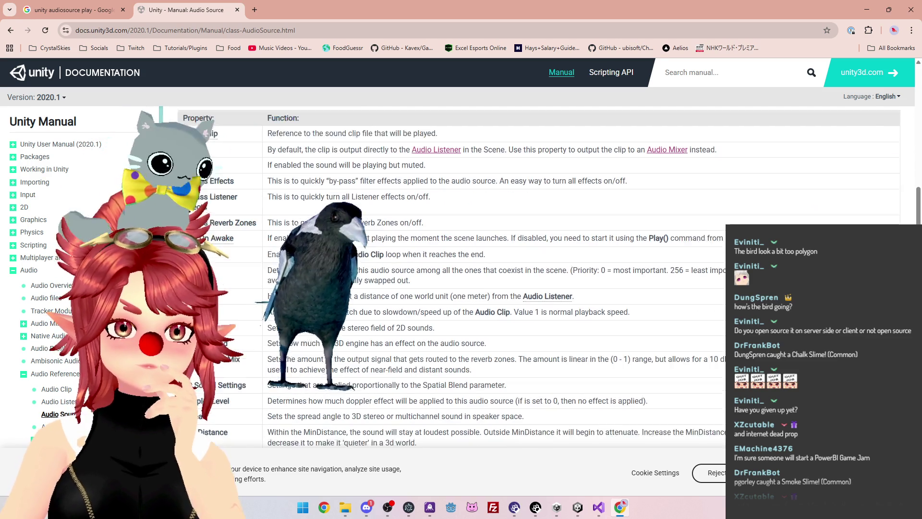
pyautogui.scroll(-4, 461, 323)
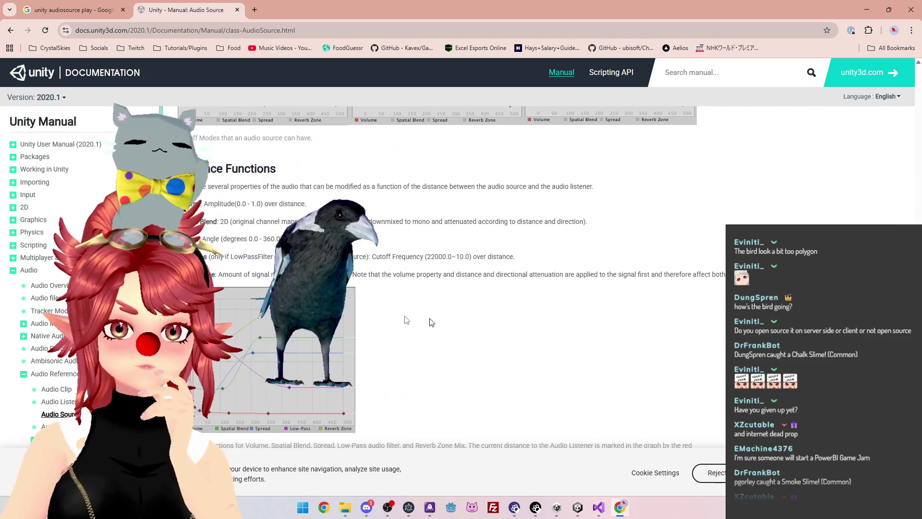
pyautogui.scroll(-5, 411, 273)
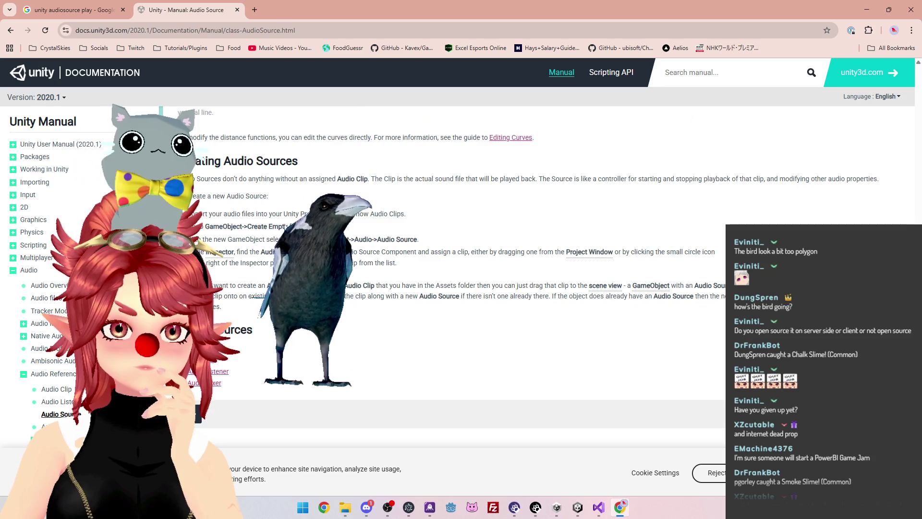
pyautogui.scroll(10, 357, 297)
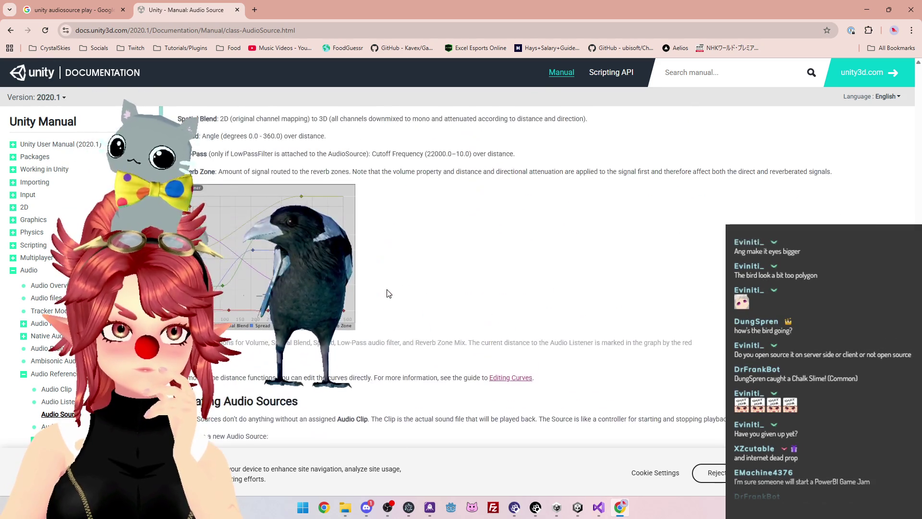
pyautogui.scroll(12, 452, 279)
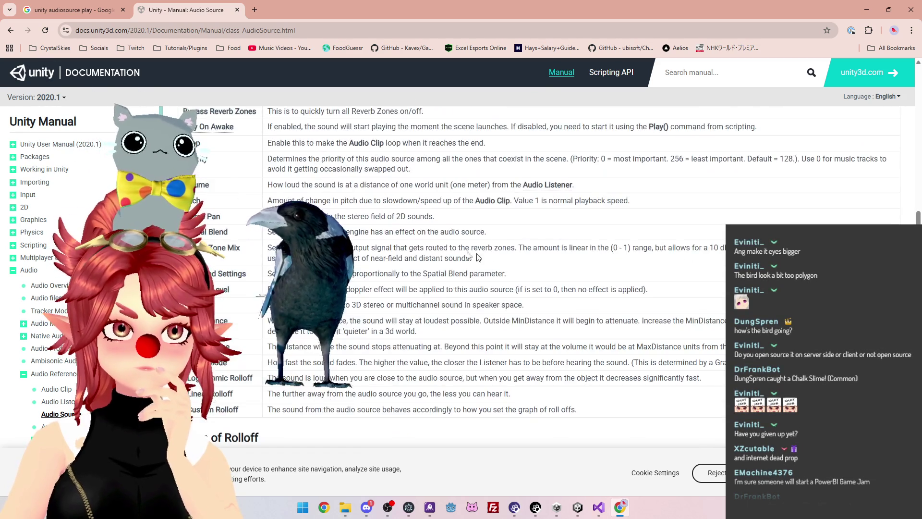
pyautogui.scroll(-4, 406, 249)
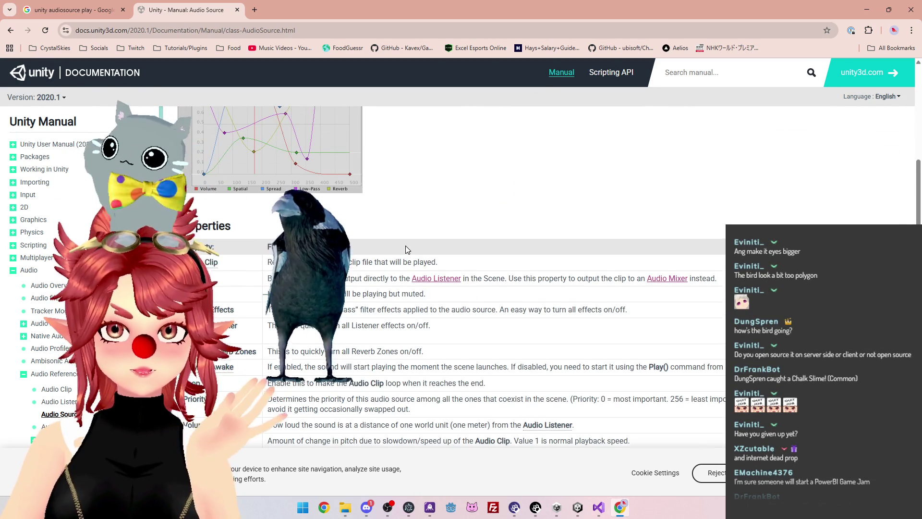
pyautogui.scroll(-3, 405, 249)
pyautogui.scroll(-3, 405, 249)
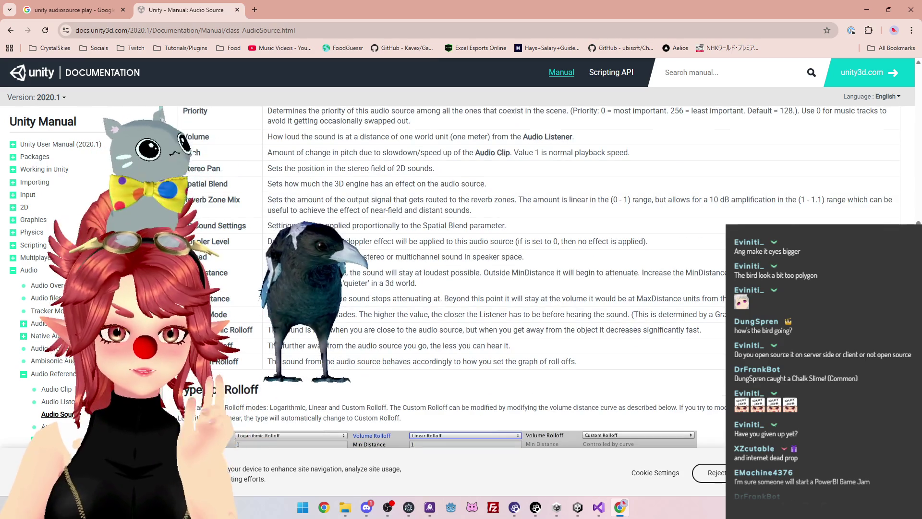
pyautogui.scroll(1, 406, 248)
pyautogui.scroll(-2, 406, 248)
pyautogui.scroll(2, 406, 248)
pyautogui.scroll(-4, 406, 249)
pyautogui.scroll(7, 406, 250)
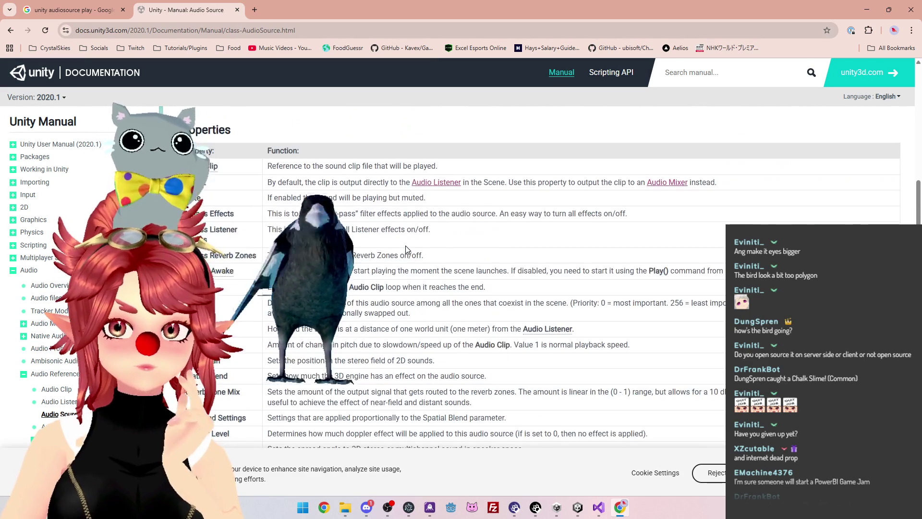
# Read the Play On Awake, Loop and Stereo Pan descriptions, then return to the Unity editor
pyautogui.moveTo(349, 270); pyautogui.dragTo(730, 271)
pyautogui.moveTo(349, 287); pyautogui.dragTo(496, 292)
pyautogui.scroll(-1, 499, 293)
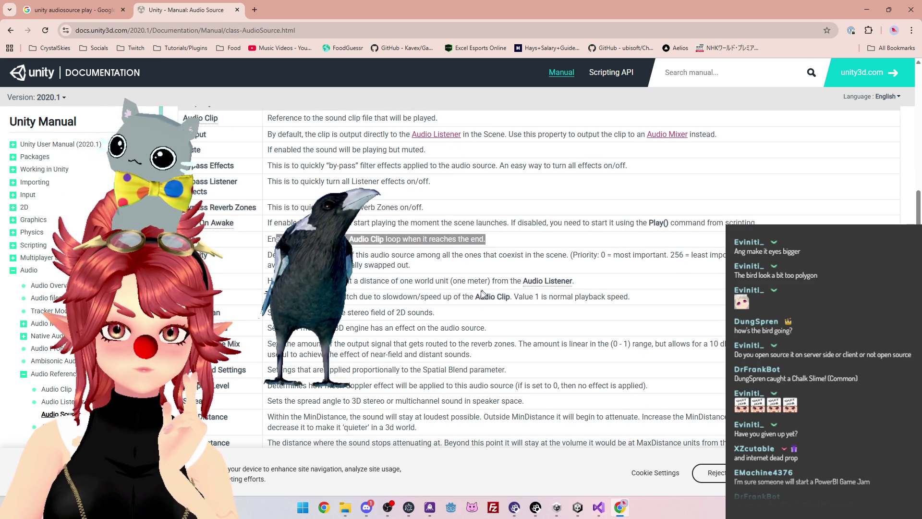
pyautogui.click(433, 288)
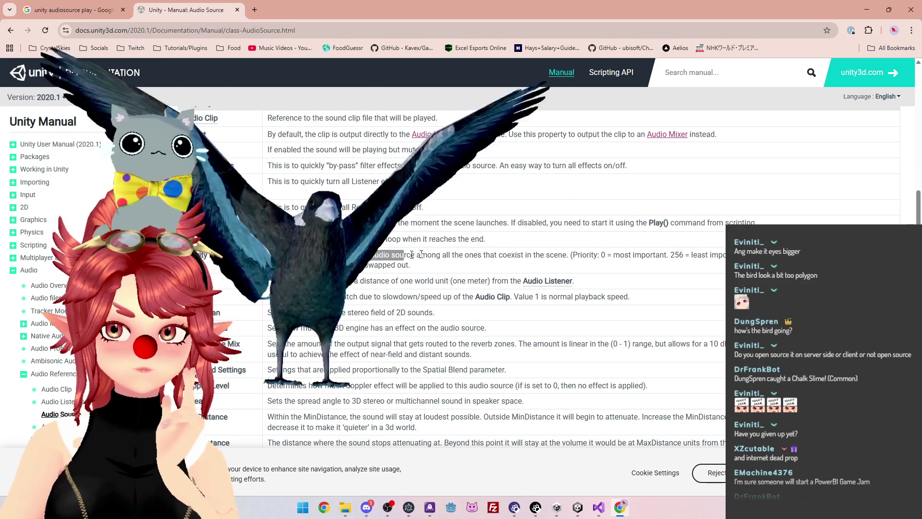
pyautogui.scroll(-2, 293, 160)
pyautogui.moveTo(293, 160); pyautogui.dragTo(459, 160)
pyautogui.moveTo(278, 216); pyautogui.dragTo(336, 216)
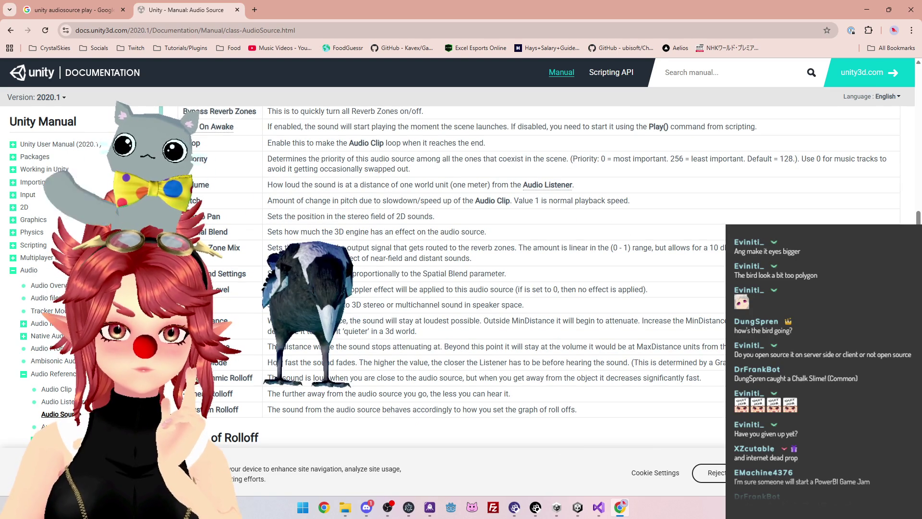
pyautogui.scroll(2, 480, 289)
pyautogui.moveTo(272, 385); pyautogui.dragTo(324, 385)
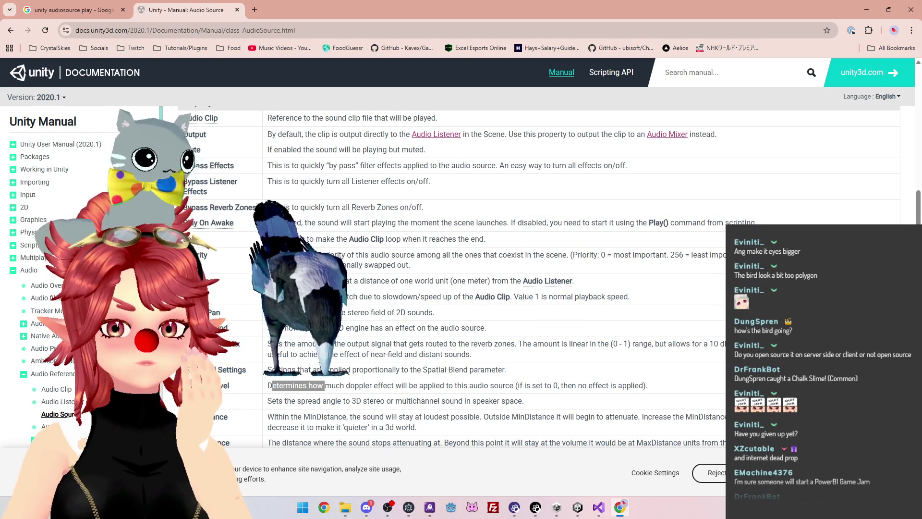
pyautogui.scroll(2, 493, 442)
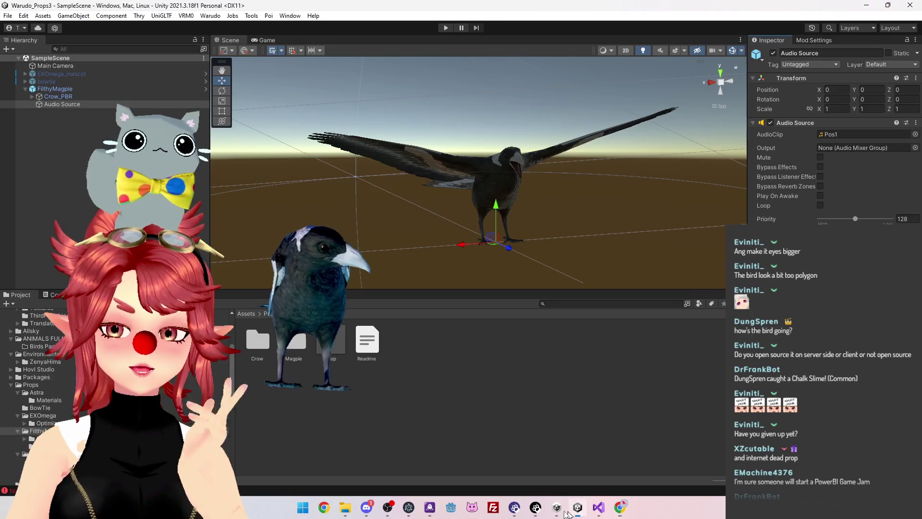
pyautogui.click(578, 507)
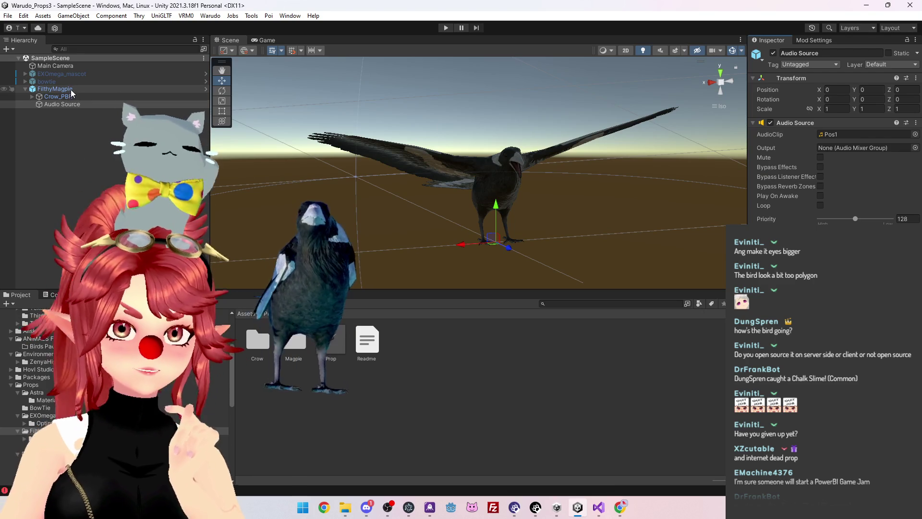
# Assign the Audio Source to the Magpie script's Audioplayer and save FilthyMagpie as an original prefab
pyautogui.click(68, 89)
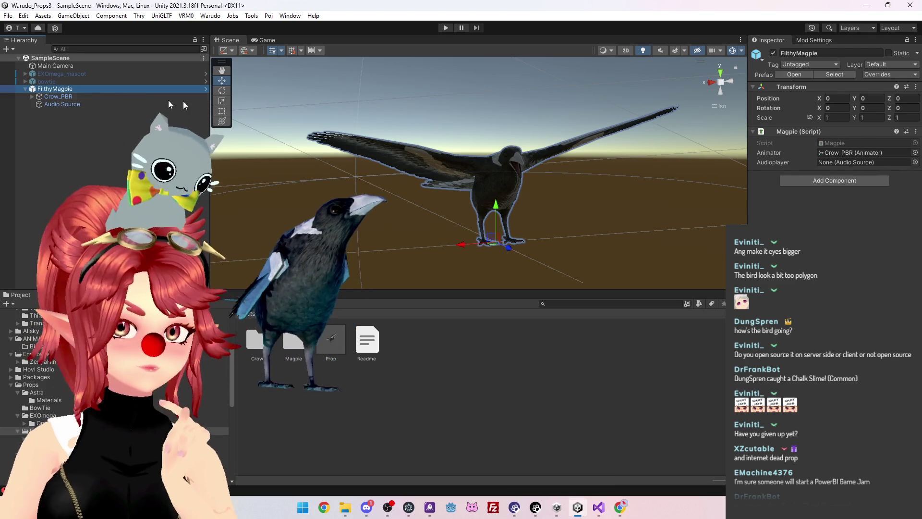
pyautogui.moveTo(72, 104); pyautogui.dragTo(832, 165)
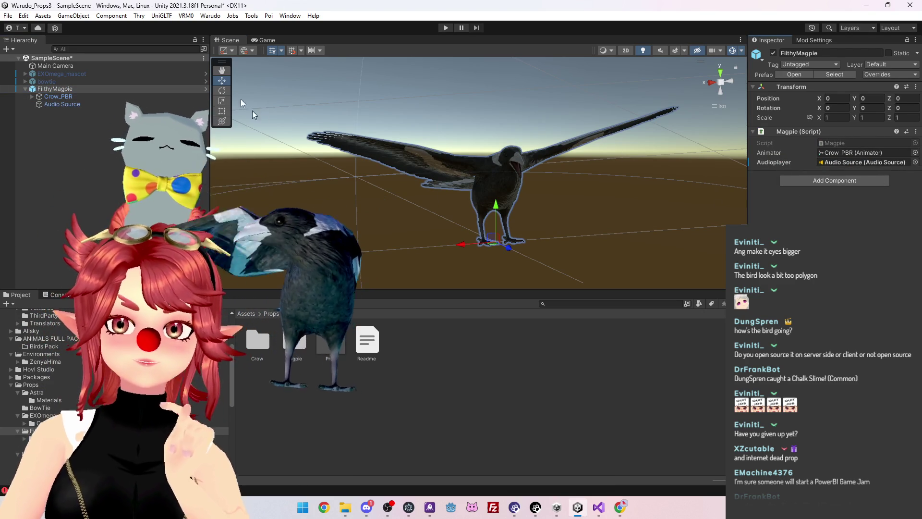
pyautogui.click(817, 41)
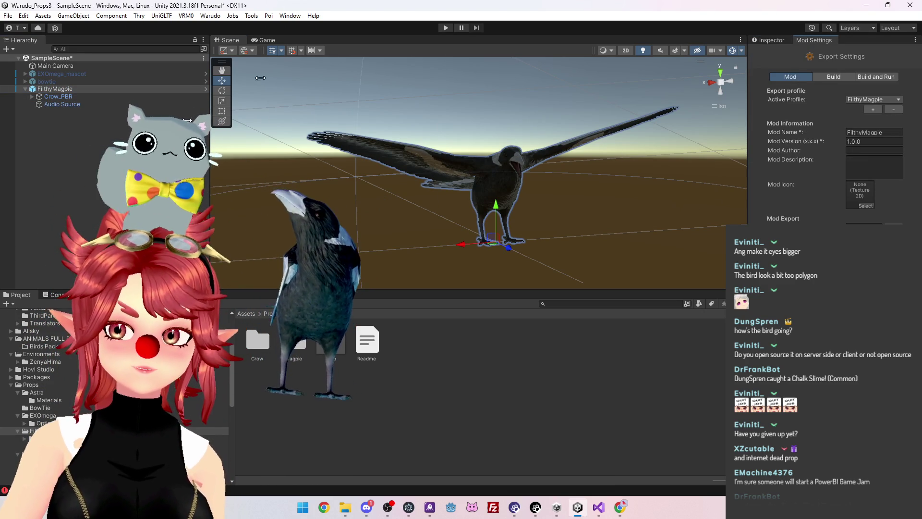
pyautogui.moveTo(70, 88)
pyautogui.mouseDown()
pyautogui.moveTo(210, 161)
pyautogui.moveTo(451, 387)
pyautogui.mouseUp()
pyautogui.click(447, 270)
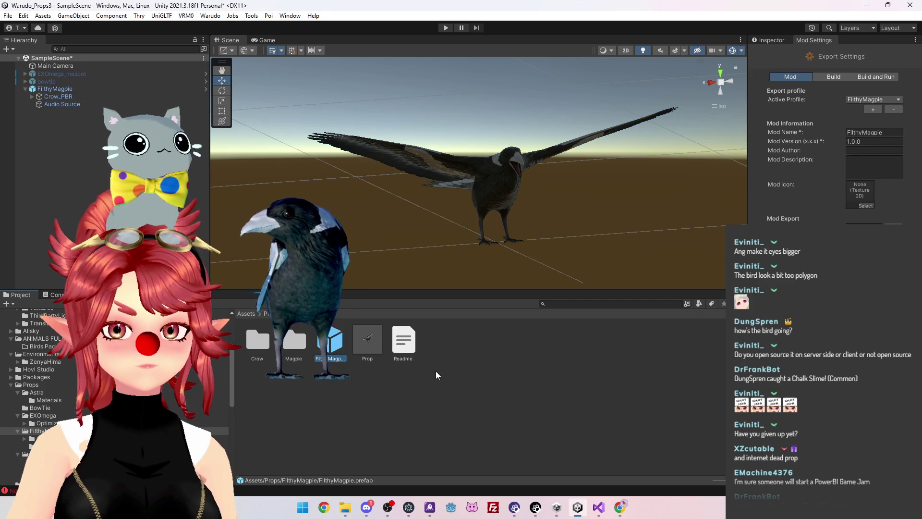
# Delete the old Prop asset and rename the FilthyMagpie prefab to 'Prop'
pyautogui.click(367, 346)
pyautogui.press('Delete')
pyautogui.press('Return')
pyautogui.press('F2')
pyautogui.write('Prop')
pyautogui.press('Return')
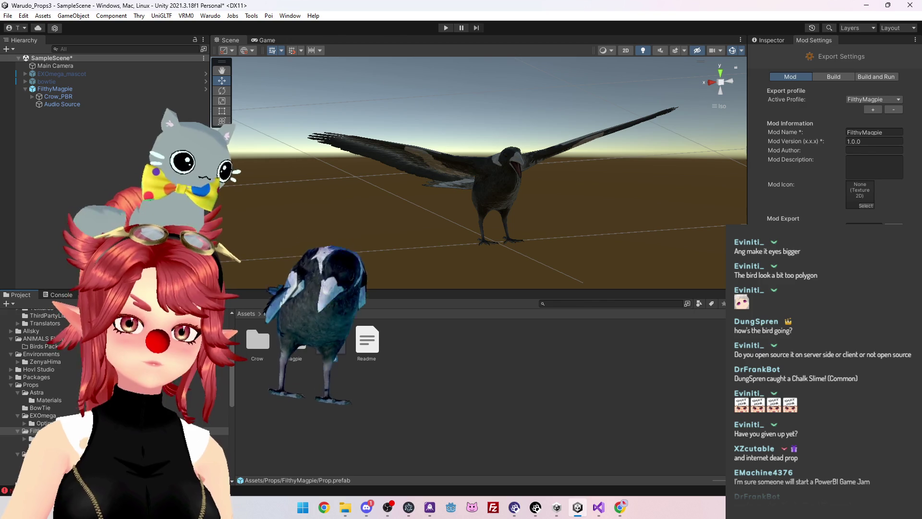
# Save the scene, build the FilthyMagpie mod, and switch to Warudo Editor
pyautogui.hotkey('ctrl', 's')
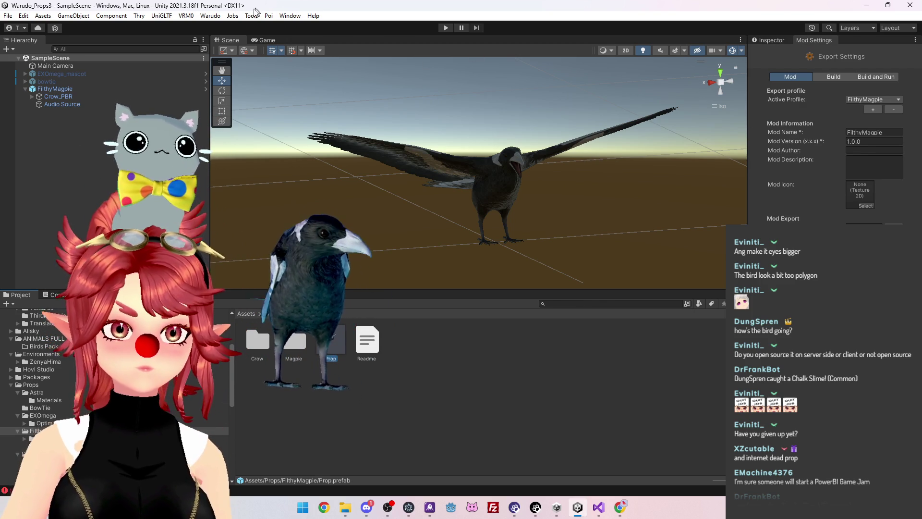
pyautogui.click(268, 15)
pyautogui.moveTo(222, 20)
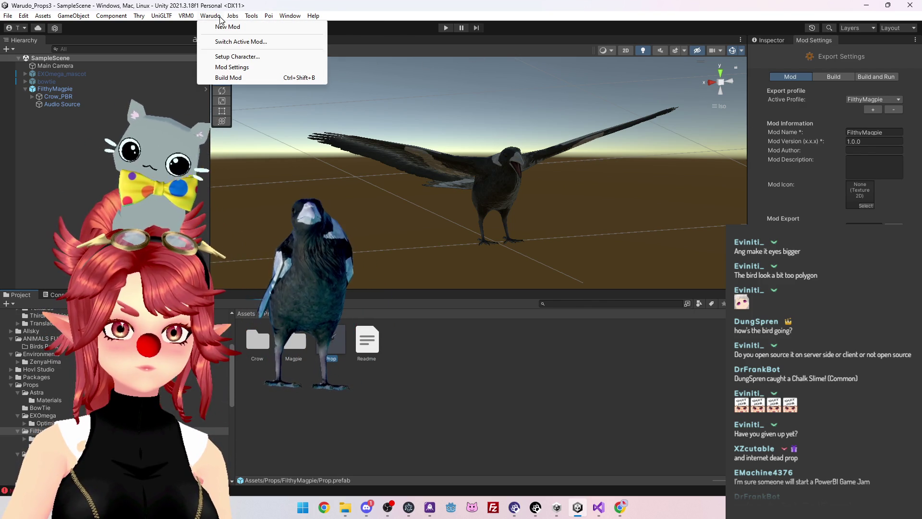
pyautogui.click(228, 77)
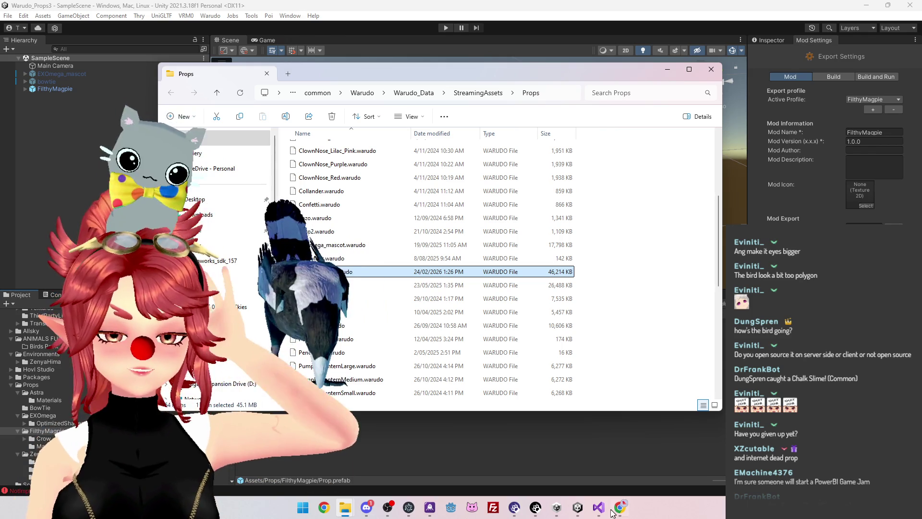
pyautogui.hotkey('alt', 'Tab')
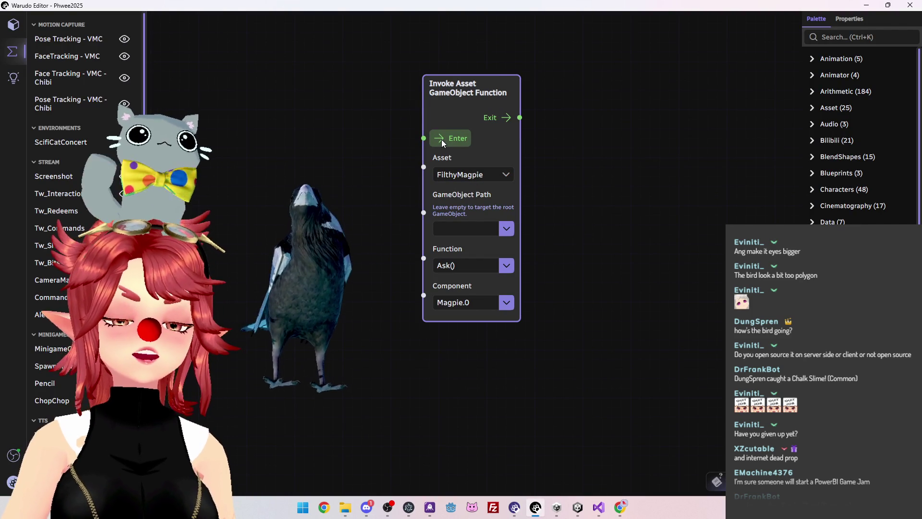
# Trigger FilthyMagpie's Ask() function from the Invoke node, then go back to Unity
pyautogui.click(442, 139)
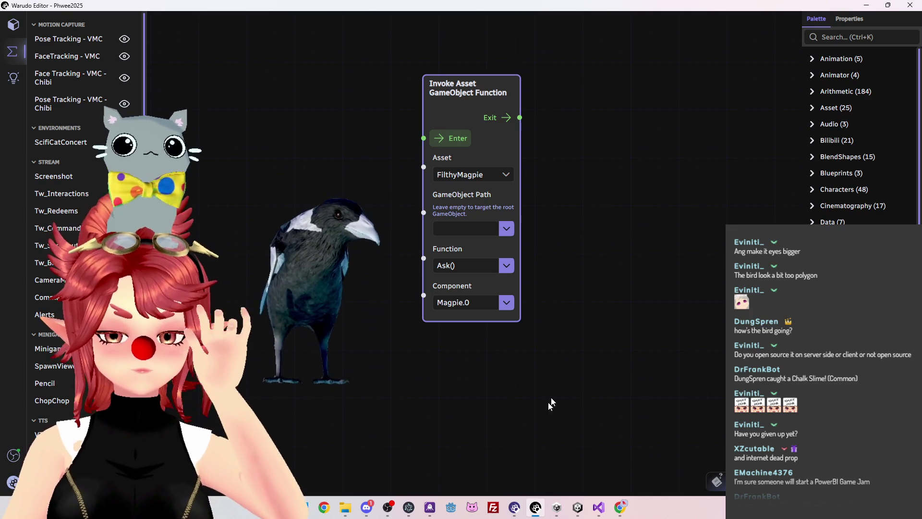
pyautogui.click(578, 510)
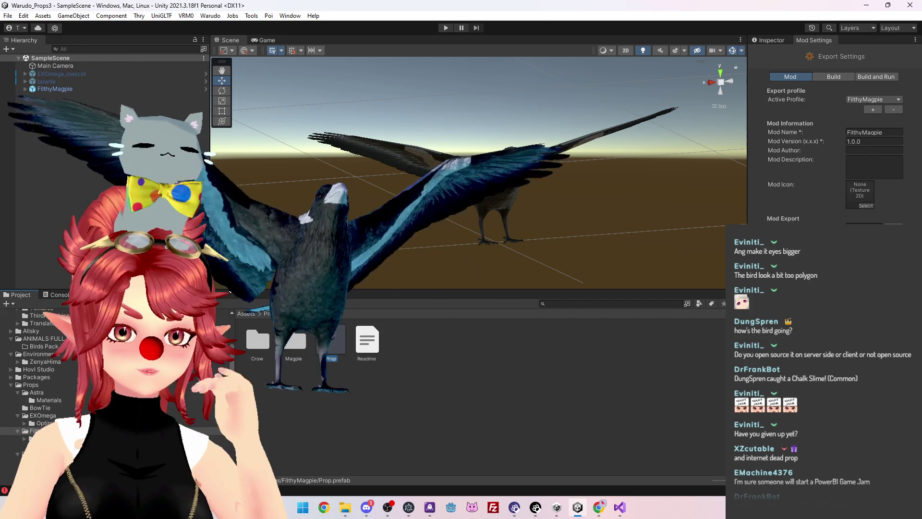
# Select the Pos1 state in the Crow_Controller graph and start Play mode
pyautogui.click(464, 353)
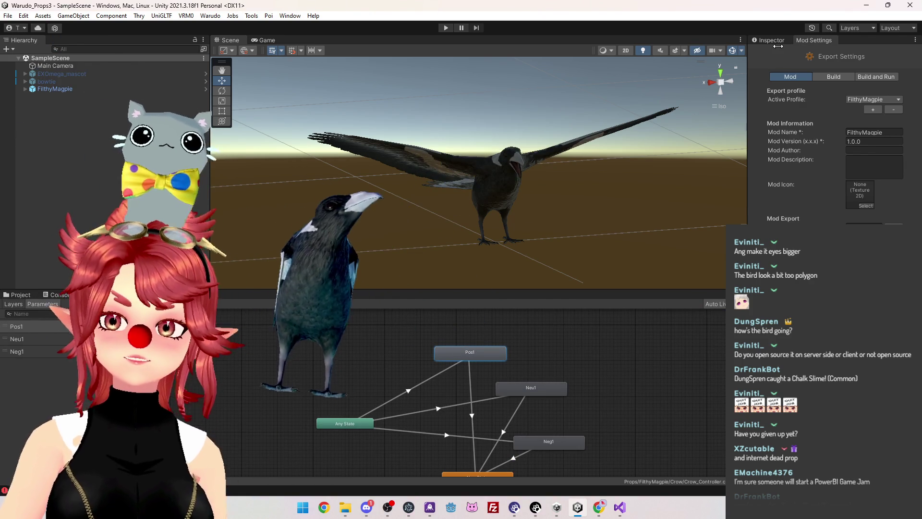
pyautogui.click(776, 40)
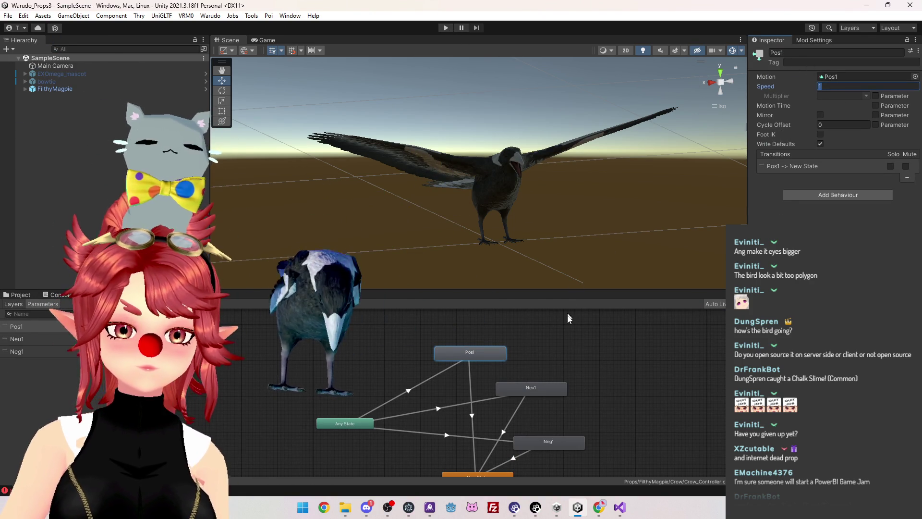
pyautogui.scroll(2, 609, 371)
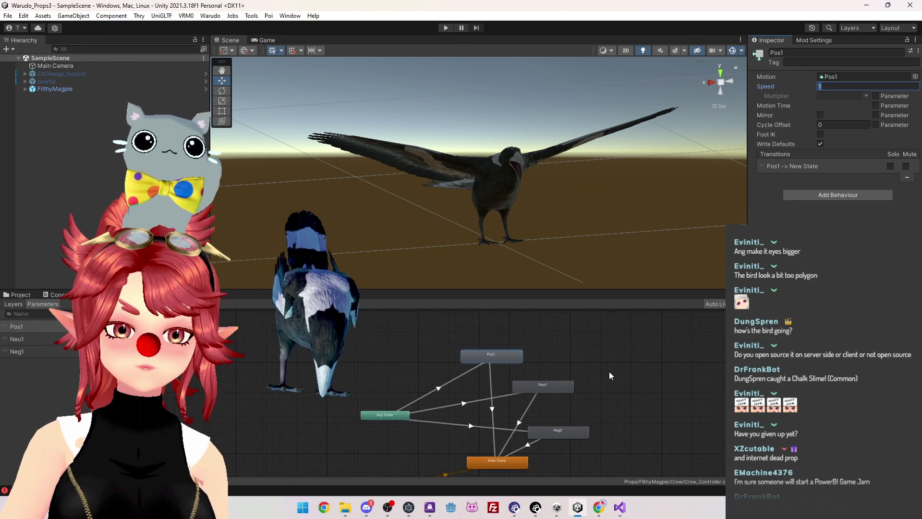
pyautogui.click(446, 27)
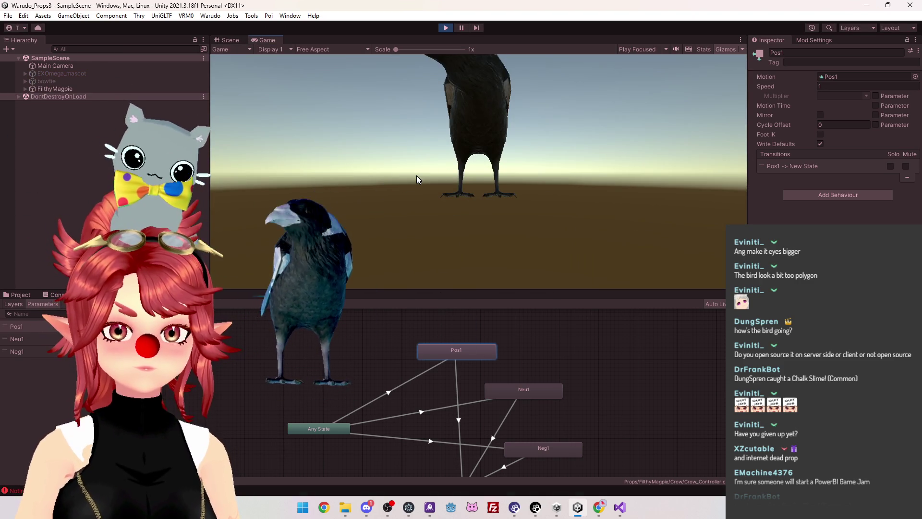
pyautogui.click(231, 42)
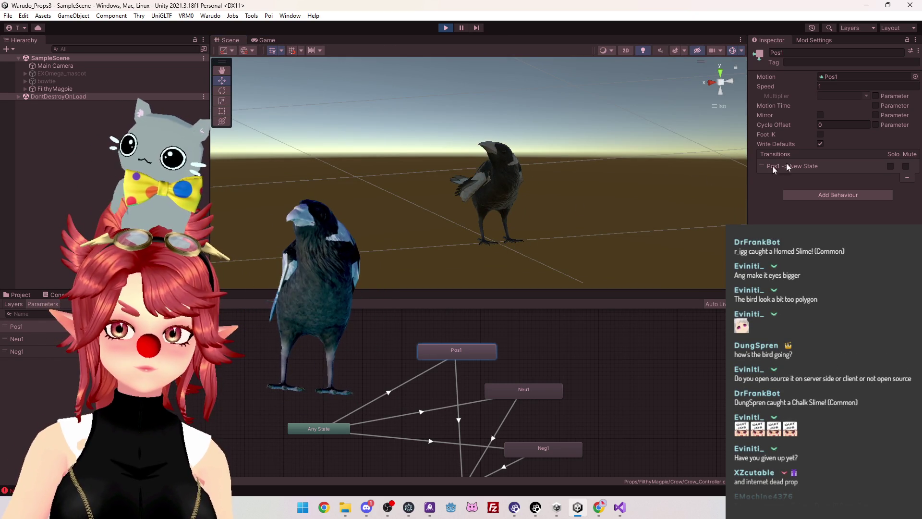
# Set Pos1's Speed to 0.1, then to 0.5, and exit Play mode
pyautogui.click(824, 86)
pyautogui.write('0.1')
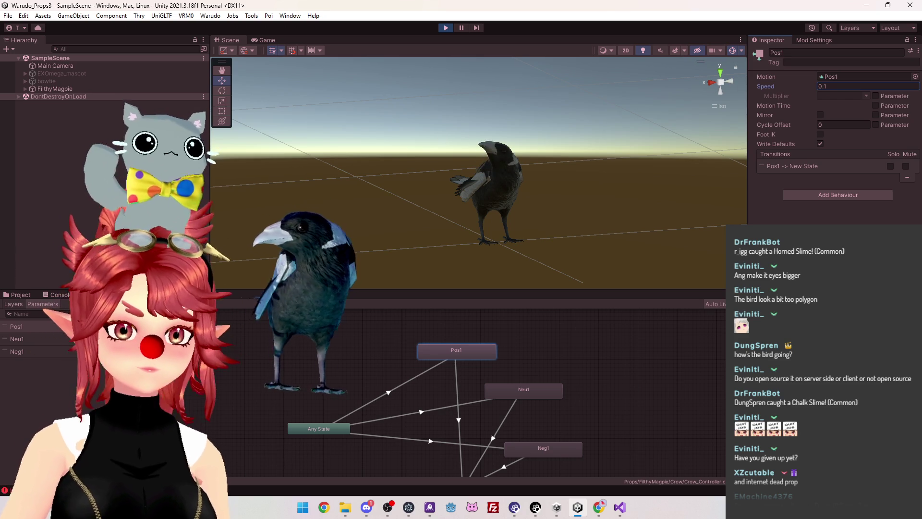
pyautogui.press('Return')
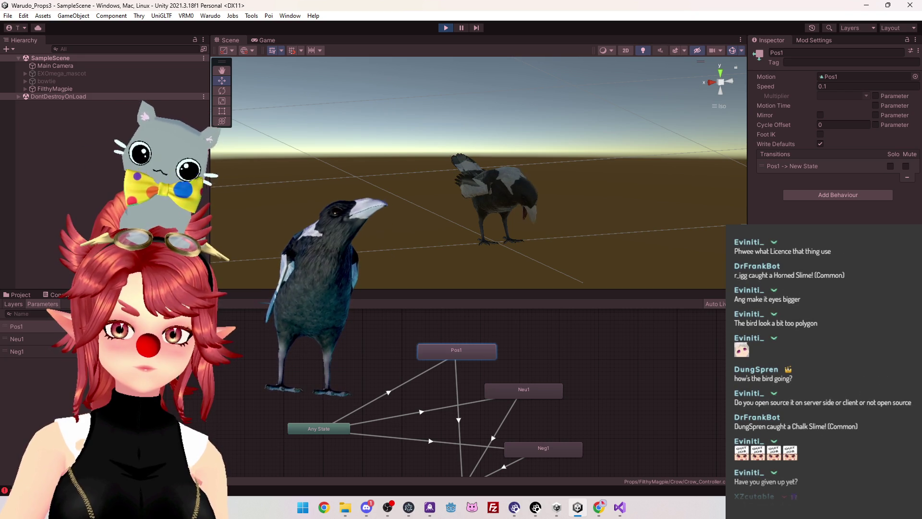
pyautogui.click(827, 86)
pyautogui.press('BackSpace')
pyautogui.write('5')
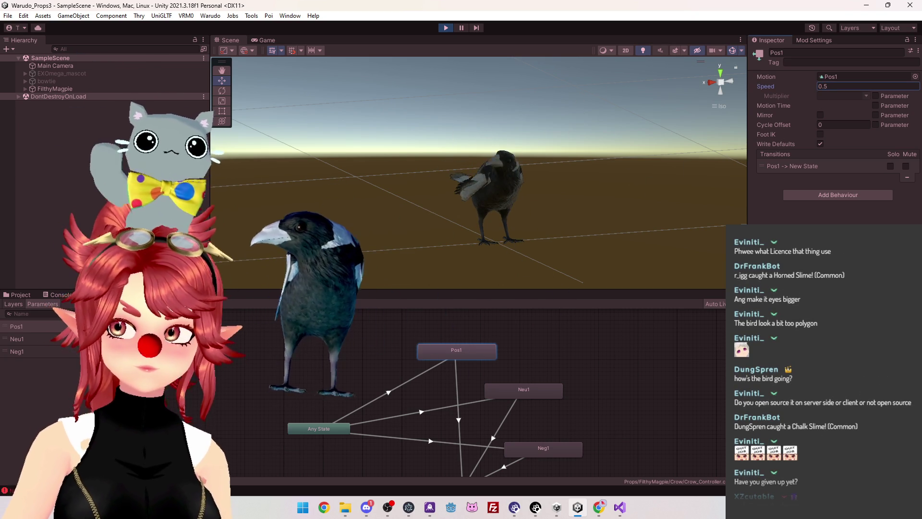
pyautogui.press('Return')
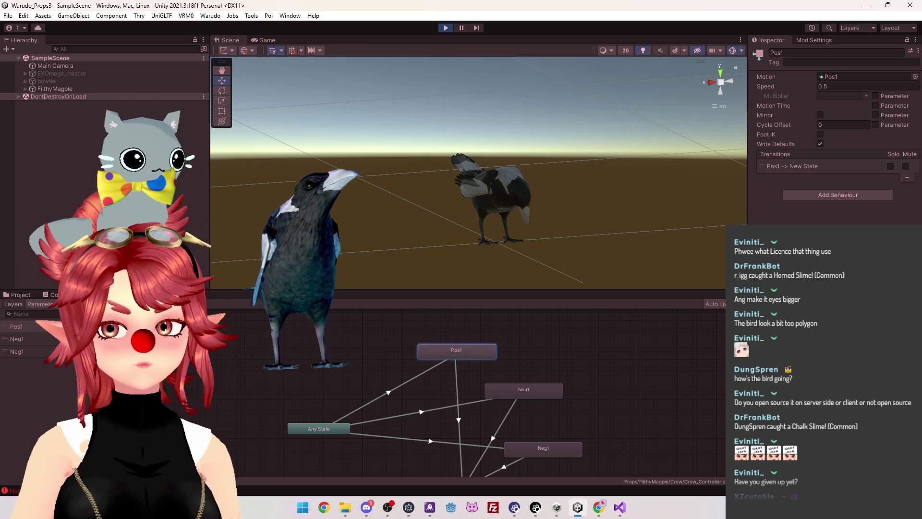
pyautogui.click(446, 28)
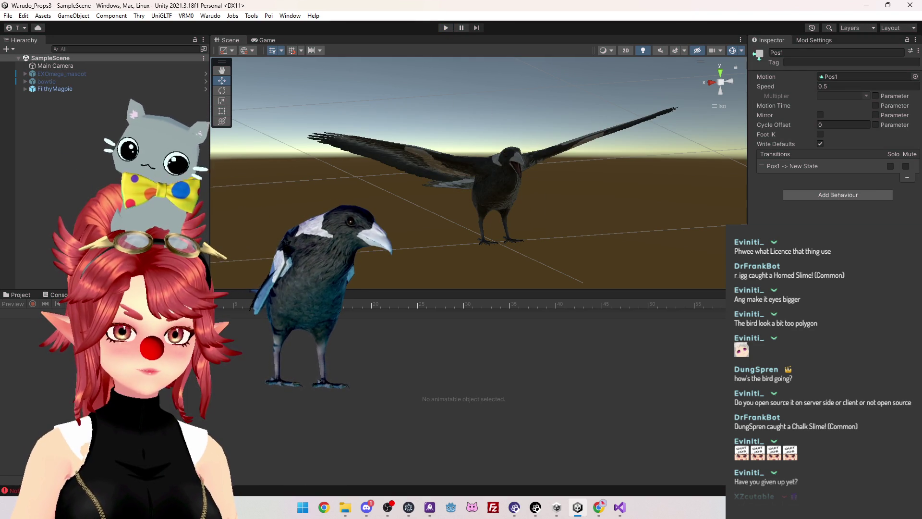
# Preview the Pos1 animation clip on Crow_PBR by scrubbing its timeline
pyautogui.click(54, 88)
pyautogui.press('Right')
pyautogui.press('Down')
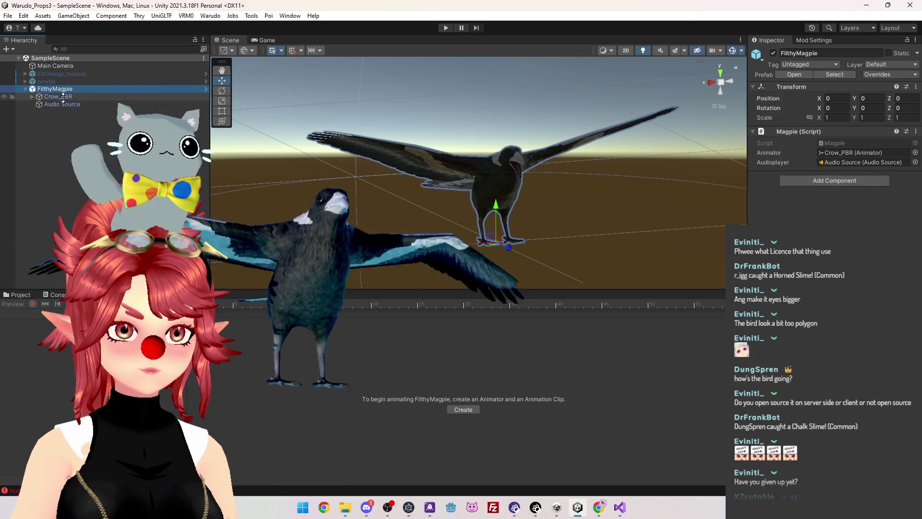
pyautogui.click(24, 314)
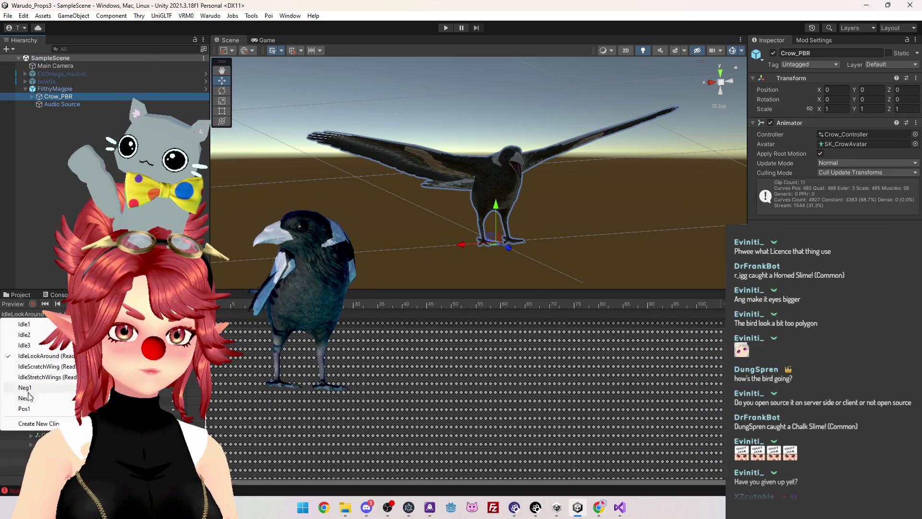
pyautogui.click(24, 408)
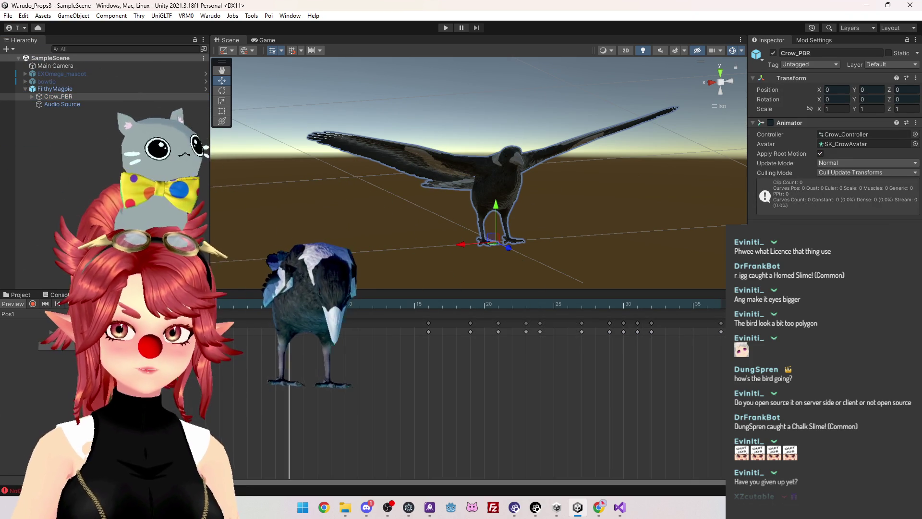
pyautogui.click(387, 307)
pyautogui.moveTo(389, 311)
pyautogui.mouseDown()
pyautogui.moveTo(664, 343)
pyautogui.moveTo(341, 310)
pyautogui.moveTo(566, 319)
pyautogui.moveTo(379, 295)
pyautogui.moveTo(218, 292)
pyautogui.moveTo(426, 312)
pyautogui.moveTo(350, 309)
pyautogui.moveTo(418, 309)
pyautogui.moveTo(697, 354)
pyautogui.mouseUp()
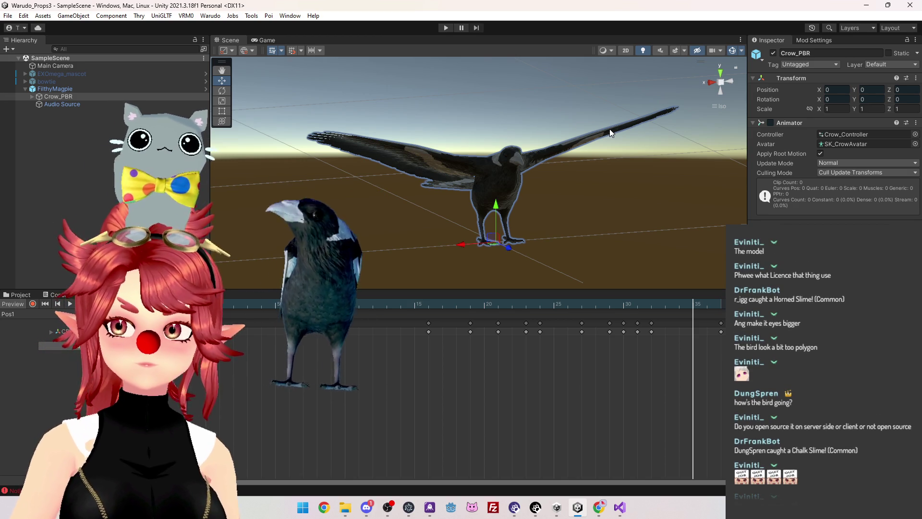
# Select the Pos1 state in the controller graph, then switch to the browser
pyautogui.click(130, 295)
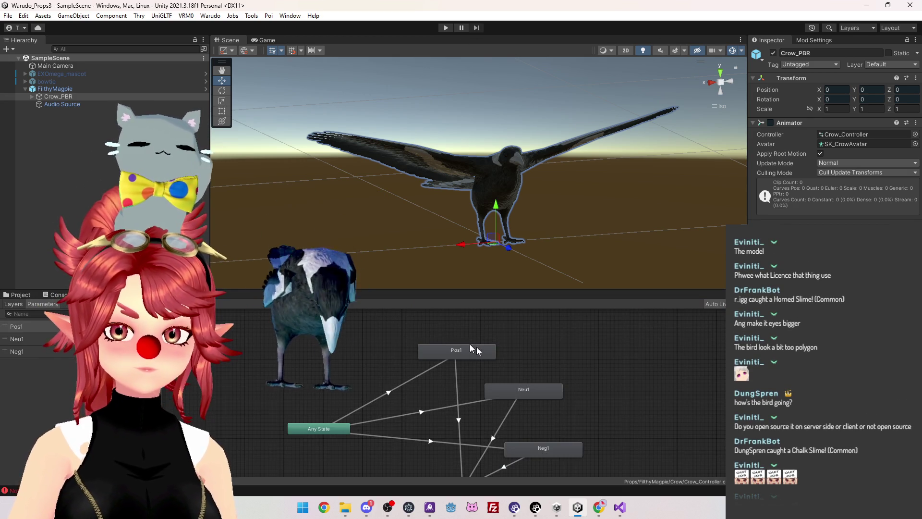
pyautogui.click(480, 349)
pyautogui.hotkey('alt', 'Tab')
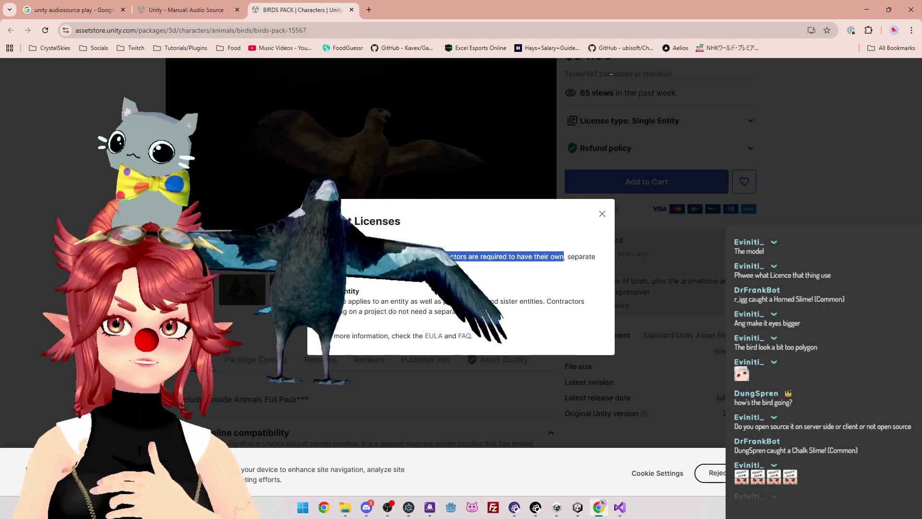
# Review the single- and multi-entity license terms, then close the dialog and the BIRDS PACK tab
pyautogui.click(438, 265)
pyautogui.moveTo(514, 257); pyautogui.dragTo(309, 257)
pyautogui.moveTo(442, 302); pyautogui.dragTo(489, 311)
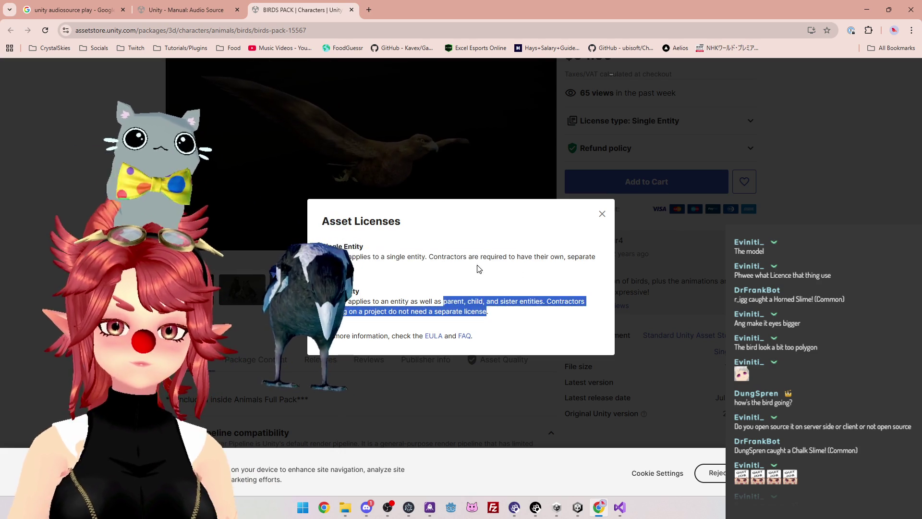
pyautogui.click(602, 226)
pyautogui.click(602, 214)
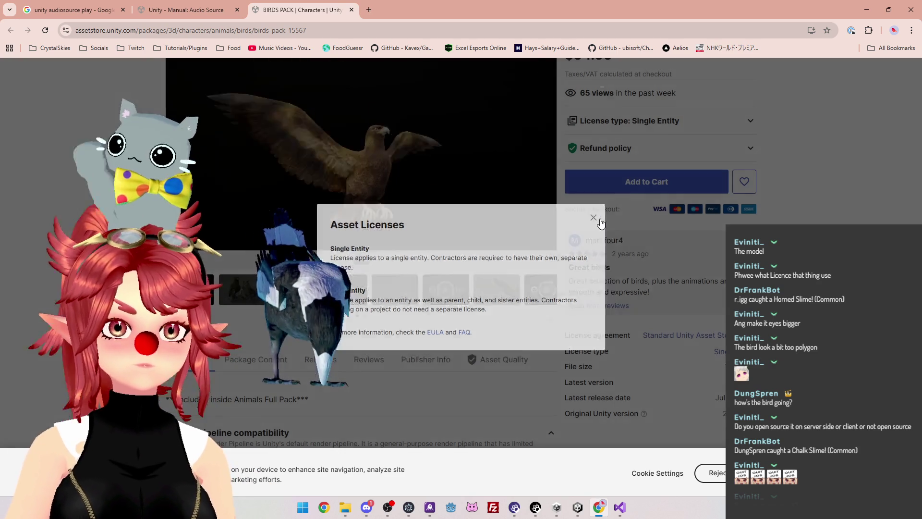
pyautogui.hotkey('ctrl', 'w')
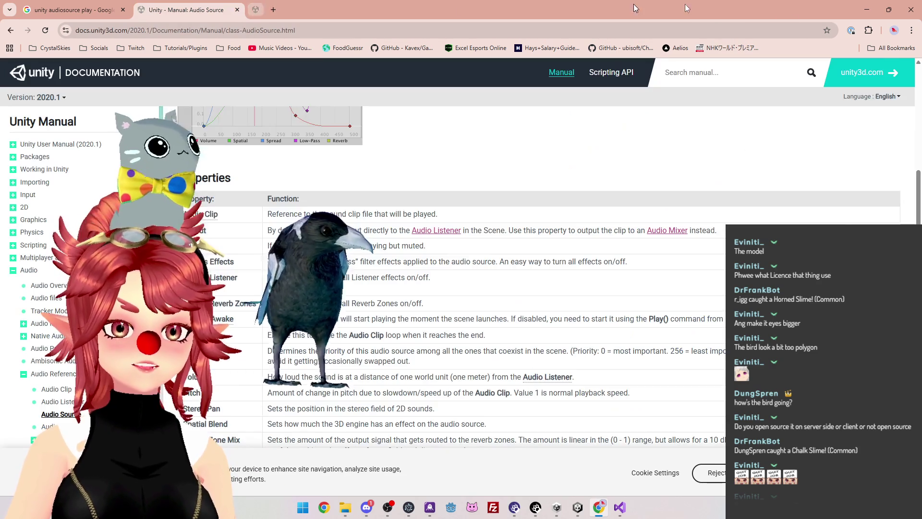
pyautogui.click(866, 11)
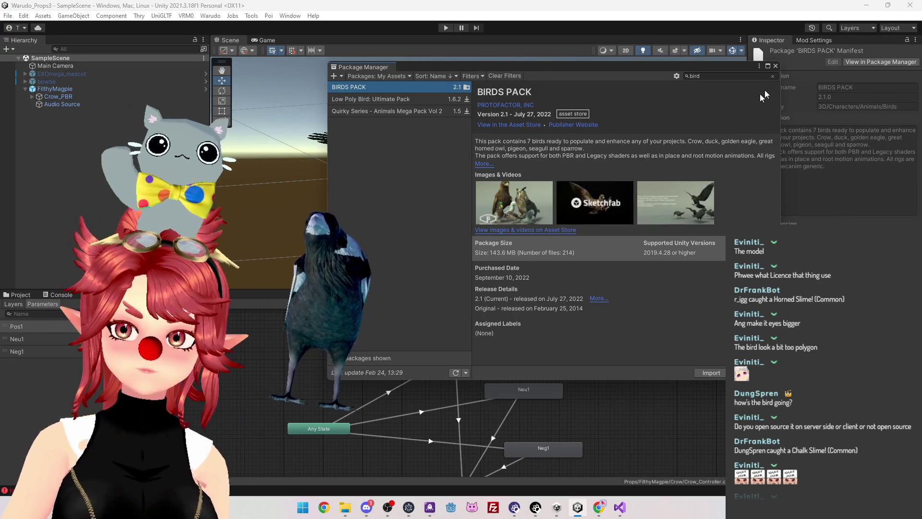
# Close the Package Manager, test the Pos1 state in Play mode, and select its Any State transition
pyautogui.click(776, 66)
pyautogui.click(460, 349)
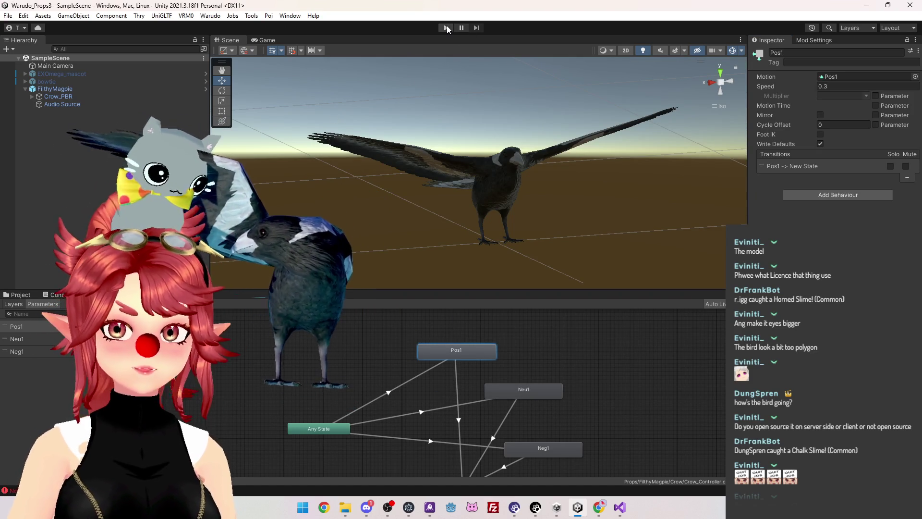
pyautogui.click(447, 28)
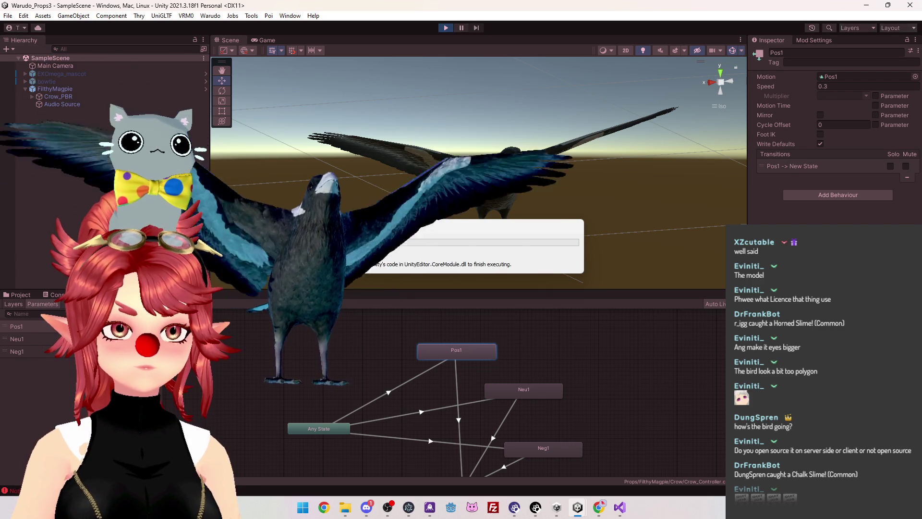
pyautogui.click(229, 42)
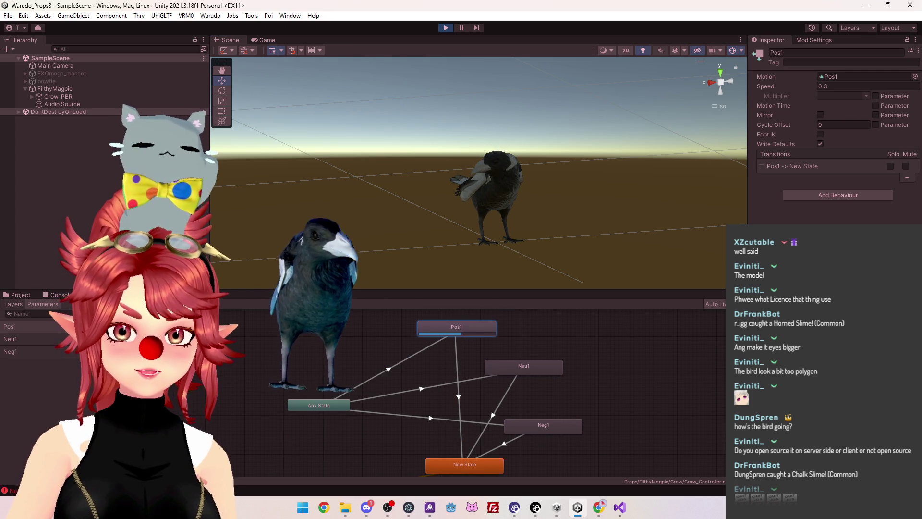
pyautogui.click(447, 28)
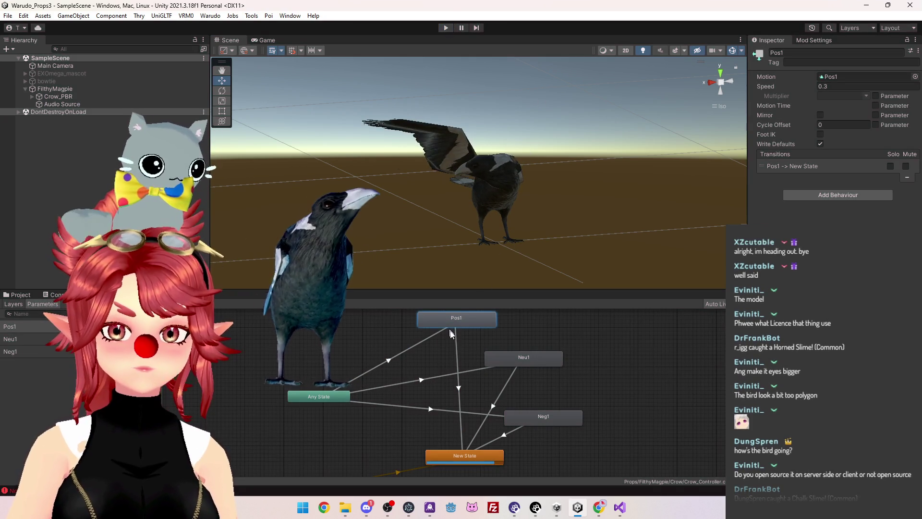
pyautogui.click(420, 343)
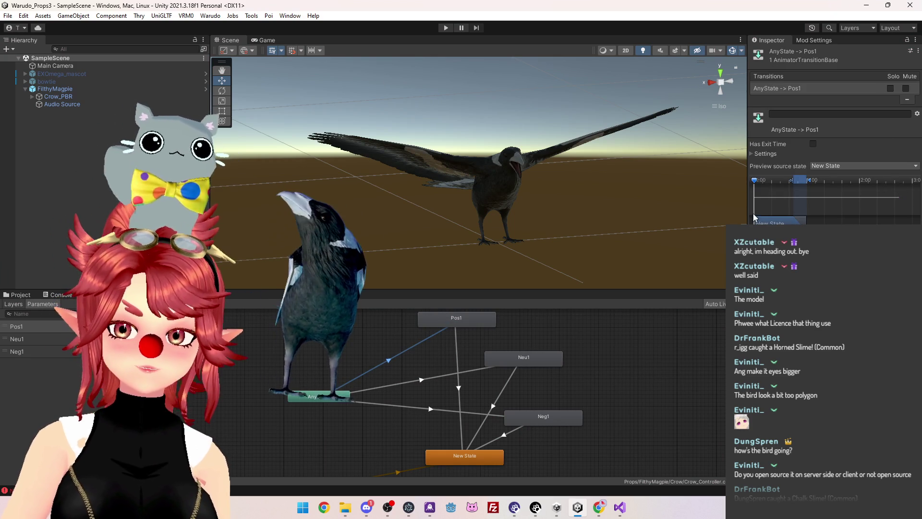
# Widen the Inspector, expand the transition Settings, and edit the Pos1→New State Exit Time
pyautogui.moveTo(748, 216); pyautogui.dragTo(671, 215)
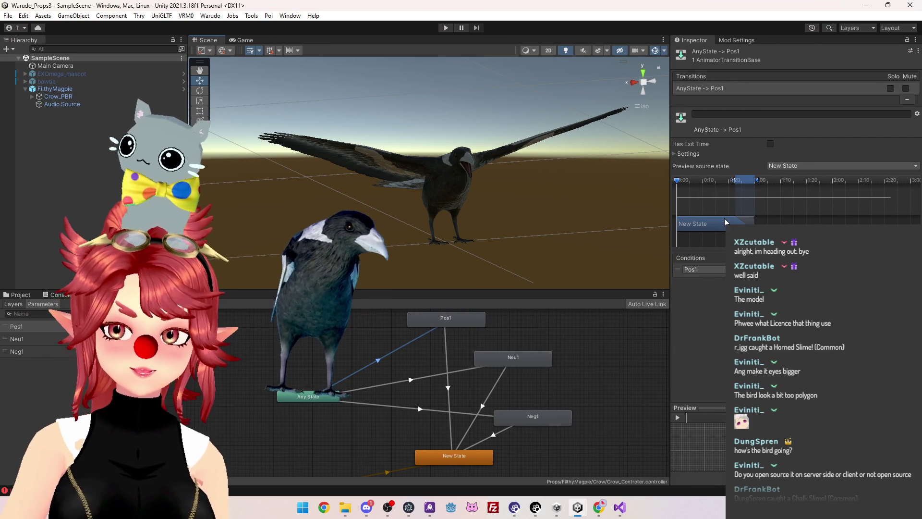
pyautogui.click(688, 155)
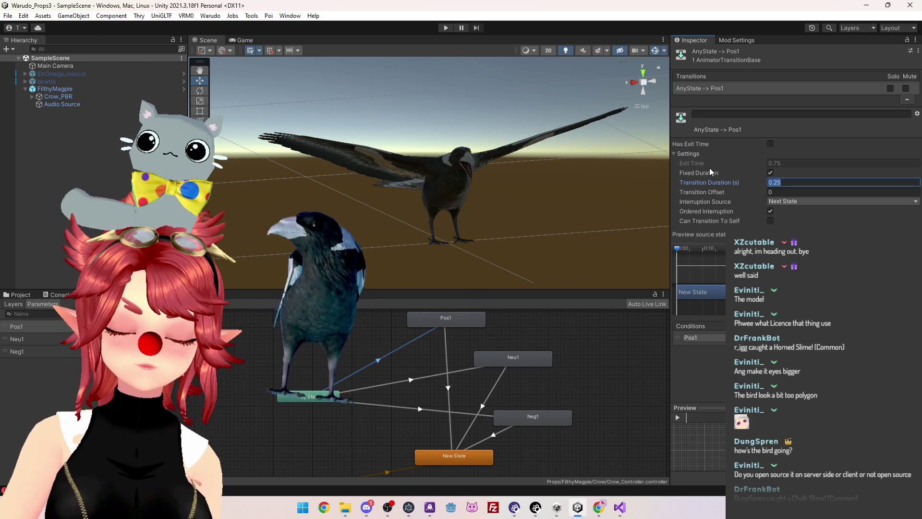
pyautogui.write('0.2')
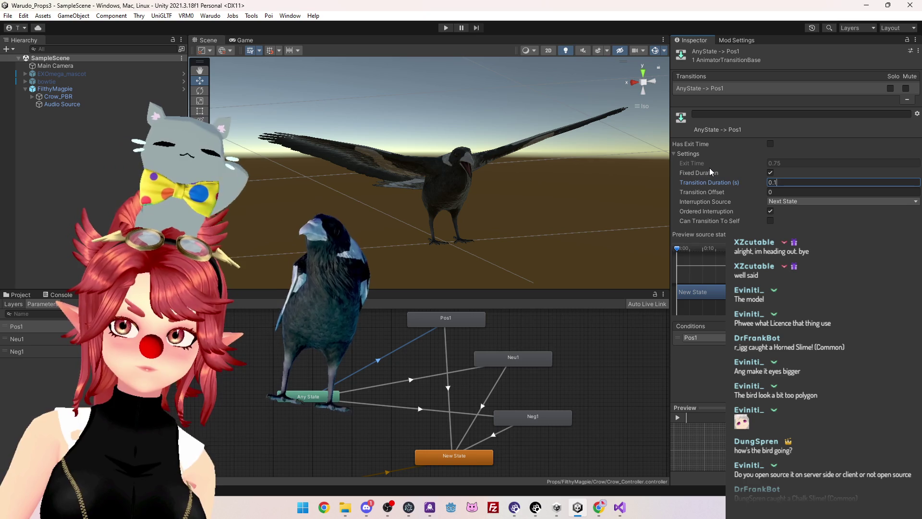
pyautogui.click(451, 428)
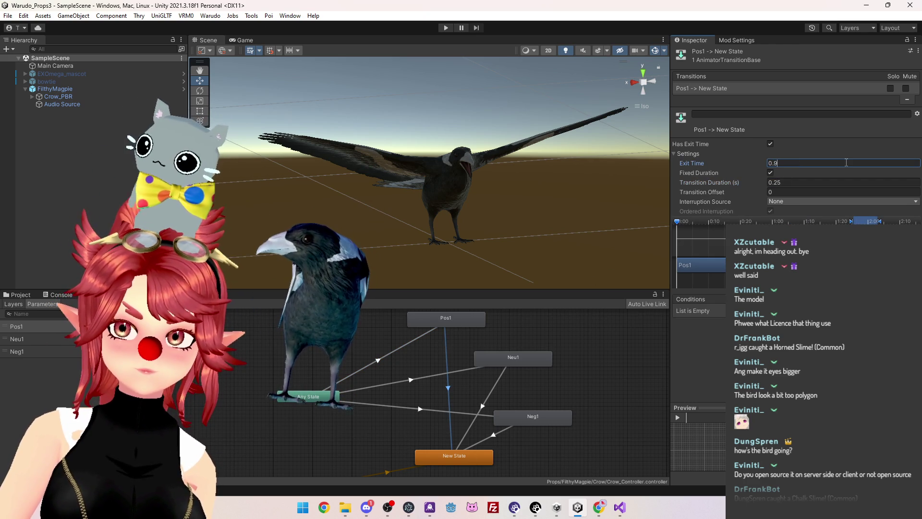
pyautogui.press('BackSpace')
pyautogui.write('85')
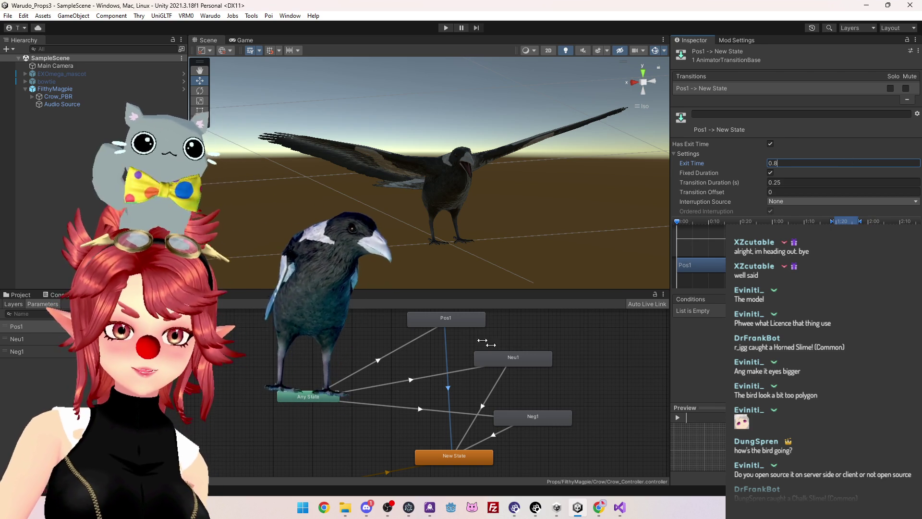
# Set Transition Duration to 0 on both the Any State→Pos1 and Pos1→New State transitions
pyautogui.click(458, 320)
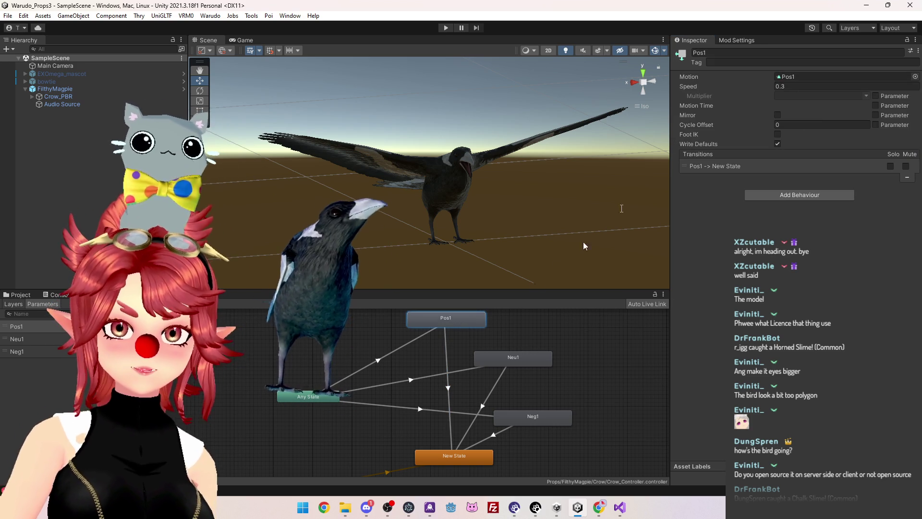
pyautogui.click(413, 337)
pyautogui.click(700, 178)
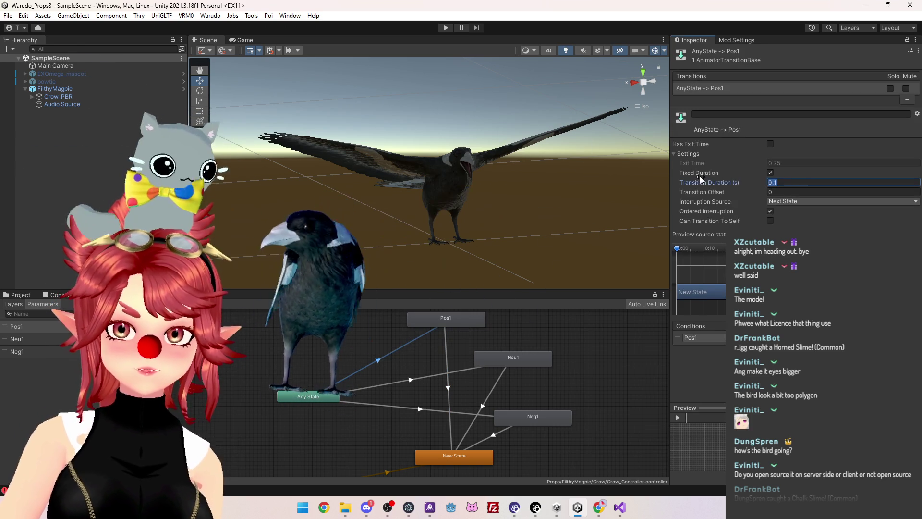
pyautogui.write('0')
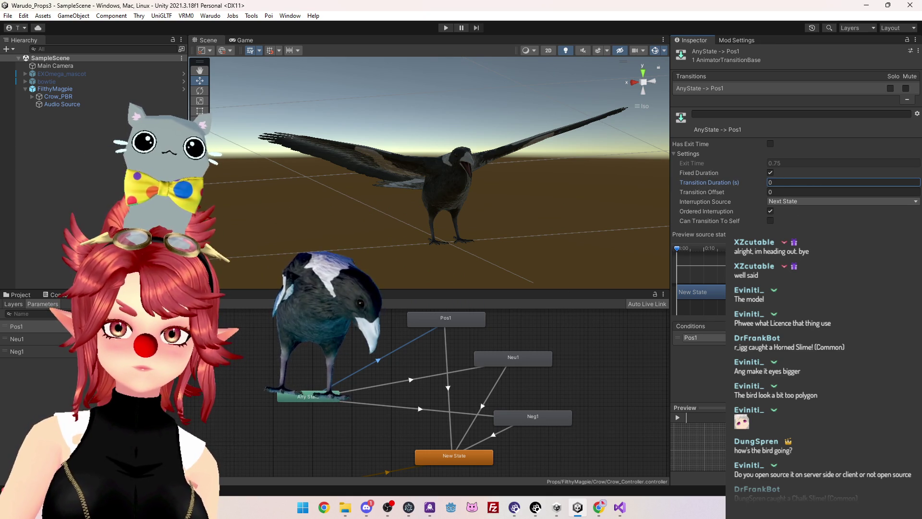
pyautogui.click(445, 337)
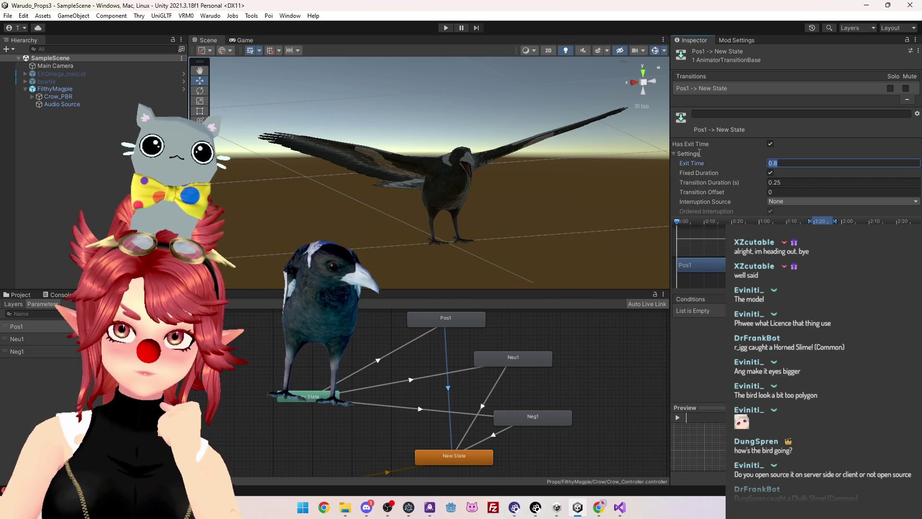
pyautogui.write('1')
pyautogui.click(783, 185)
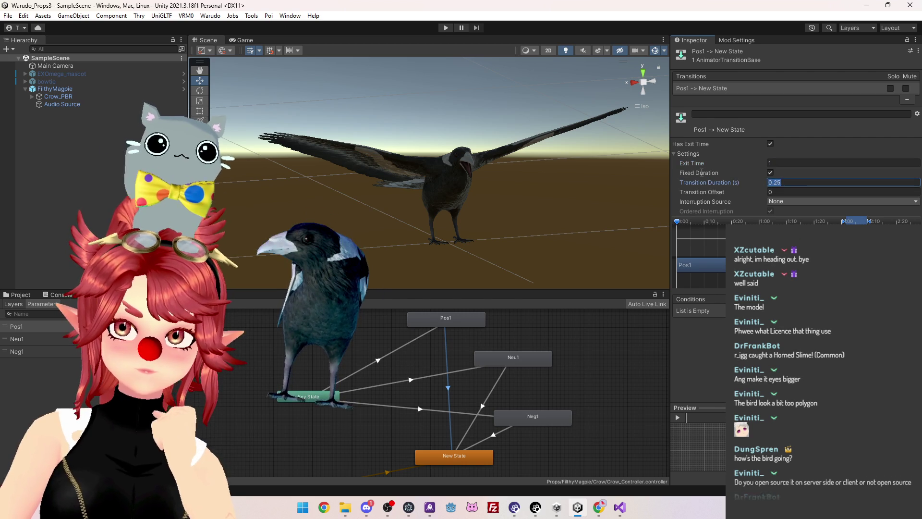
pyautogui.write('0')
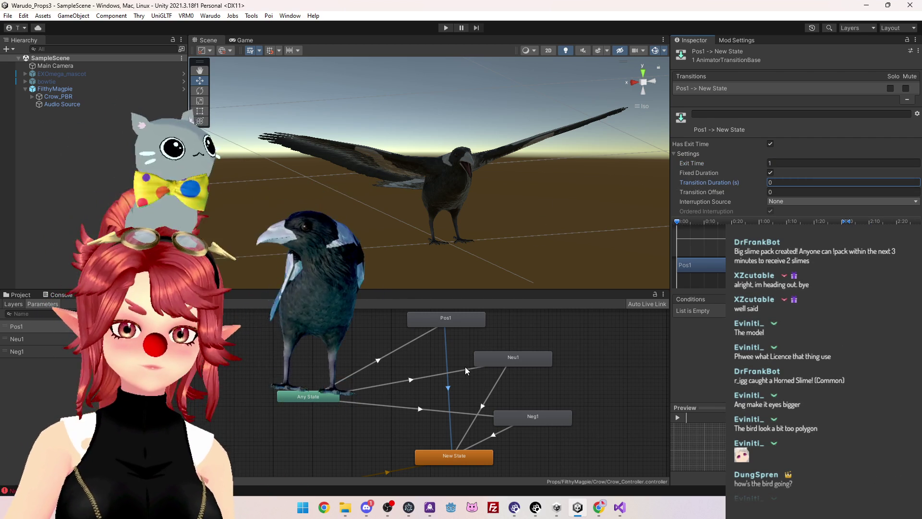
# Give the Neu1→New State and Neg1→New State transitions Exit Time 1 and Transition Duration 0
pyautogui.click(464, 373)
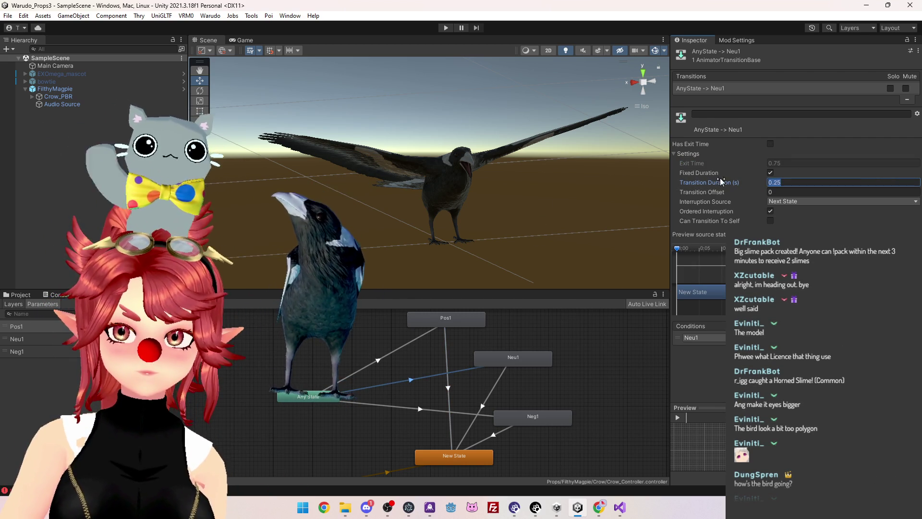
pyautogui.click(459, 413)
pyautogui.click(492, 388)
pyautogui.click(810, 162)
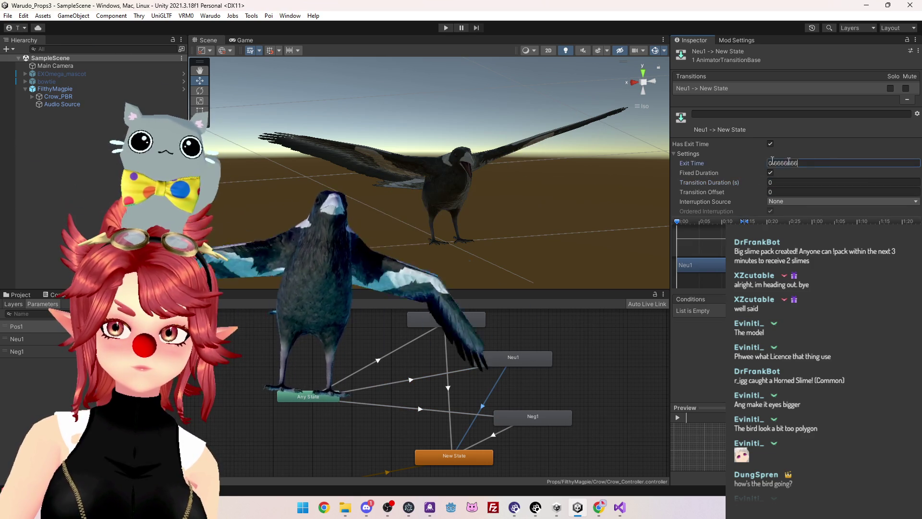
pyautogui.hotkey('ctrl', 'a')
pyautogui.click(509, 427)
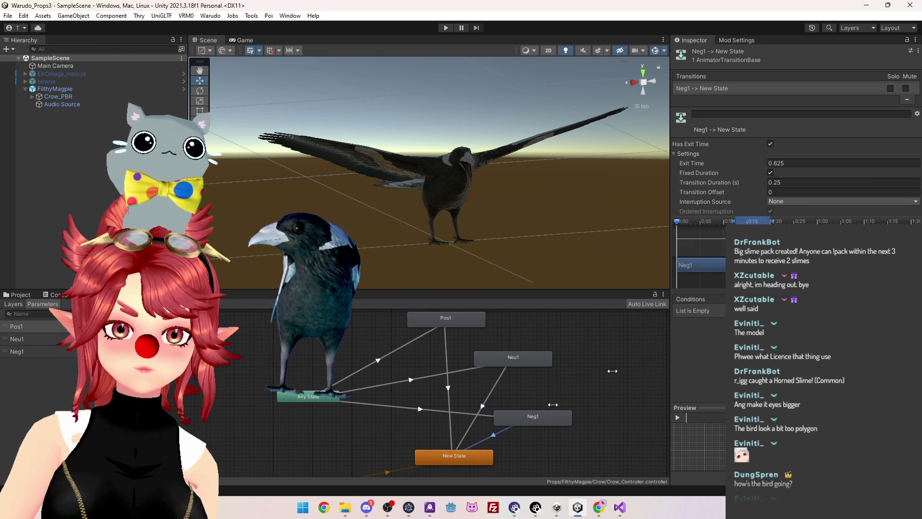
pyautogui.click(789, 185)
pyautogui.write('1')
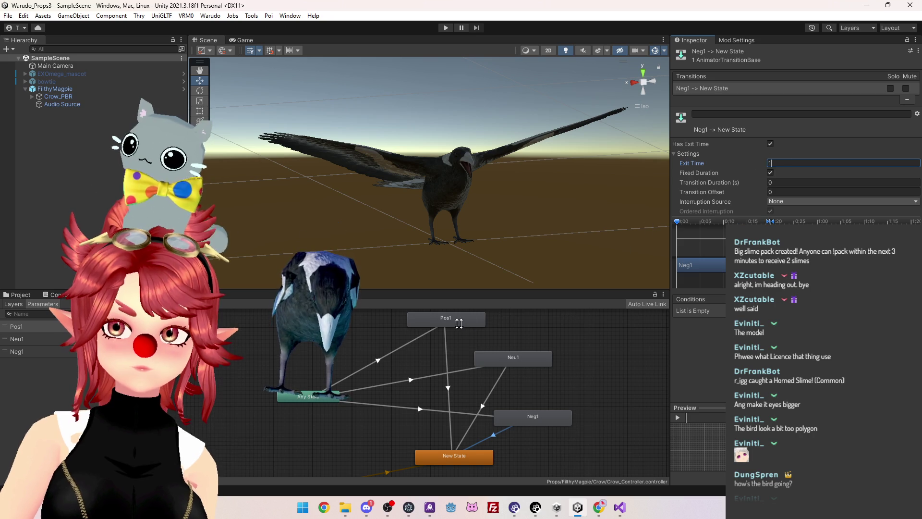
# Recheck the Pos1→New State transition and the Pos1 state, then start Play mode to test
pyautogui.click(445, 350)
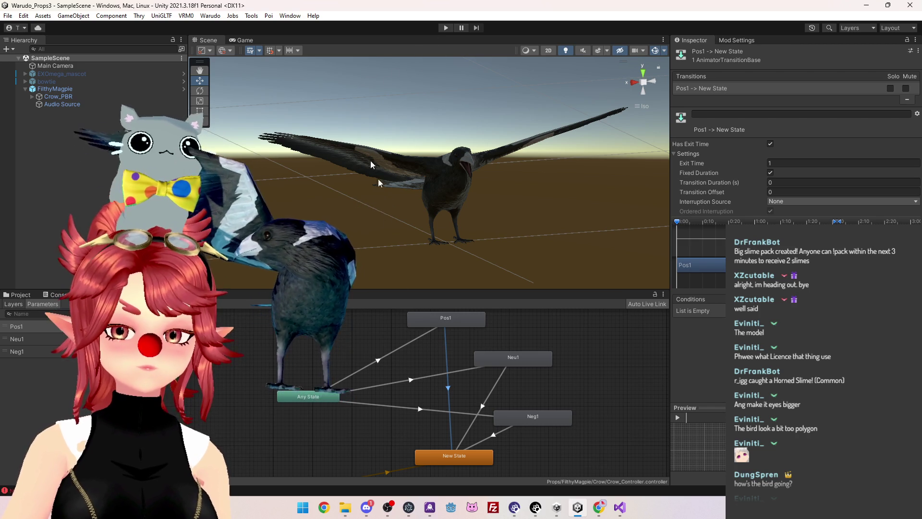
pyautogui.click(427, 325)
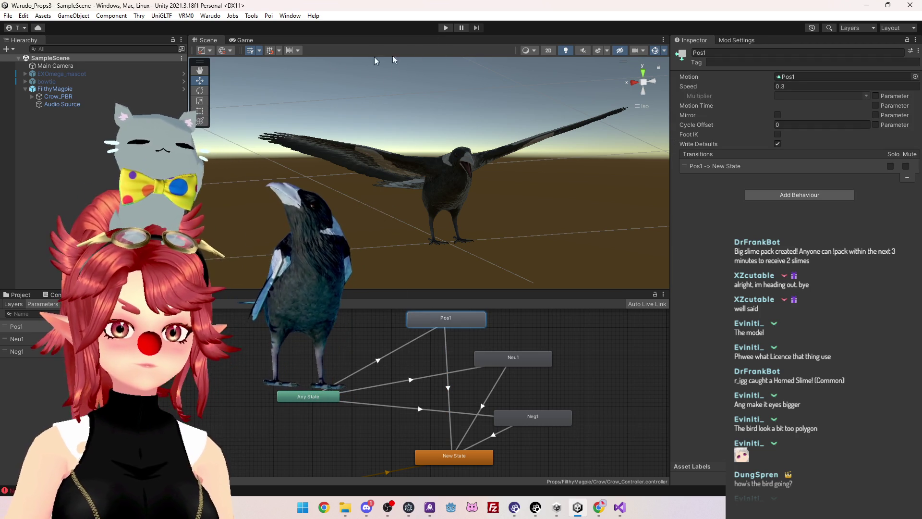
pyautogui.click(446, 28)
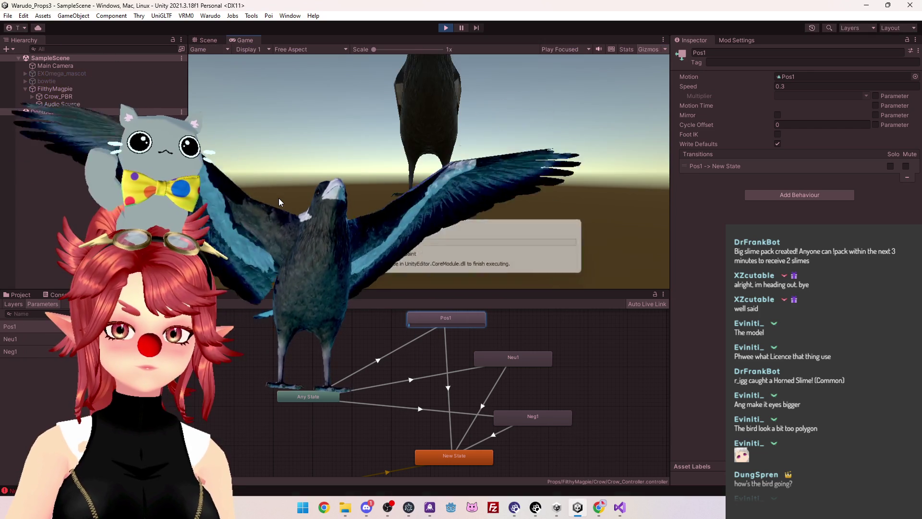
# Watch the test in the Scene view, then stop Play mode and select Main Camera
pyautogui.hotkey('ctrl', '1')
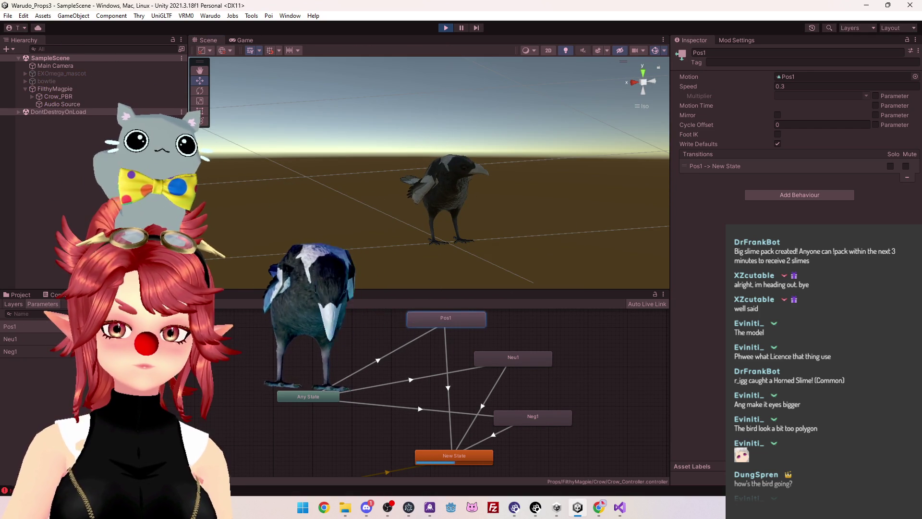
pyautogui.click(446, 30)
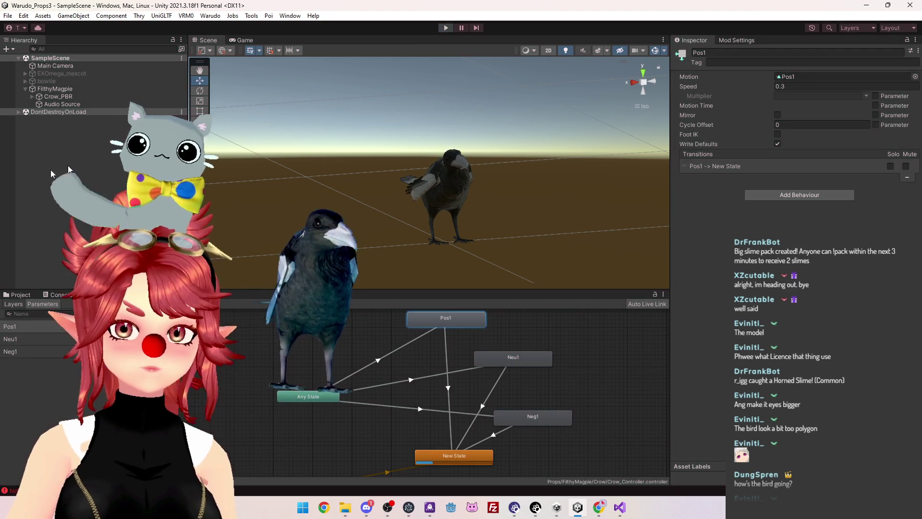
pyautogui.click(52, 67)
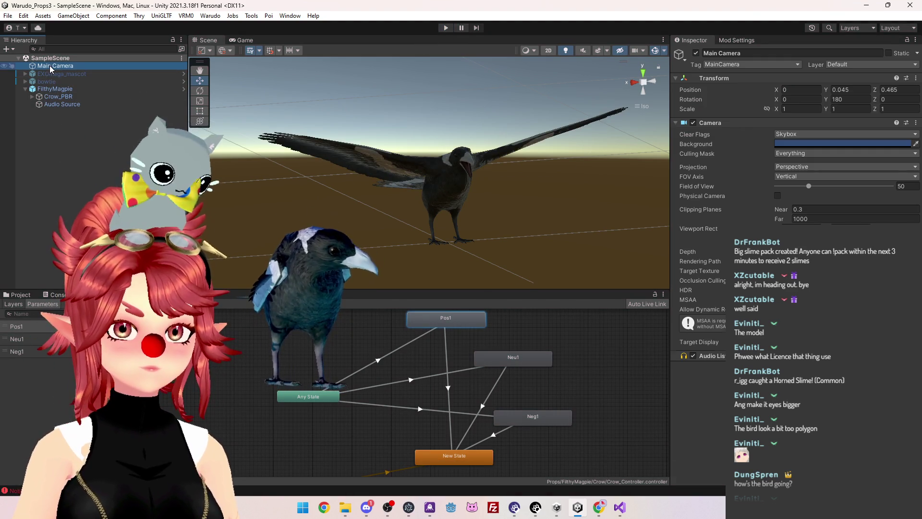
# Add a new Camera through the Hierarchy's Create menu and look at its Audio Listener
pyautogui.rightClick(41, 156)
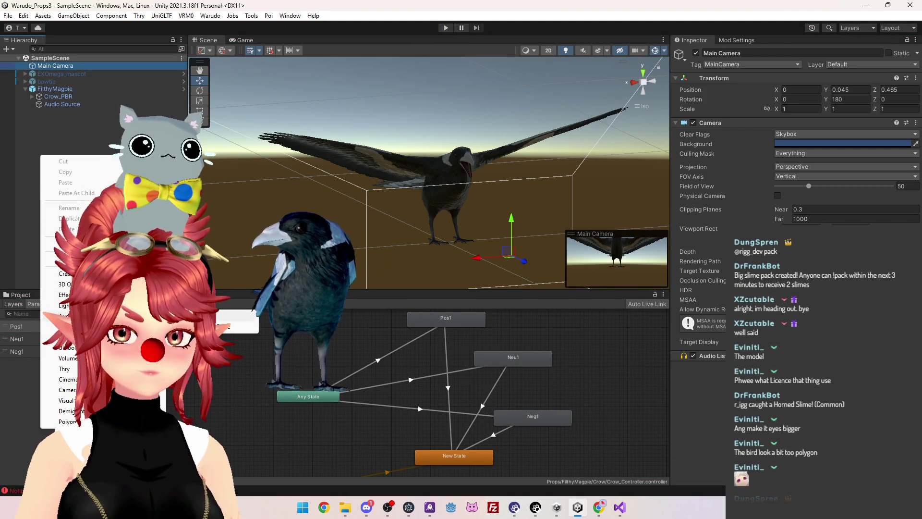
pyautogui.moveTo(67, 284)
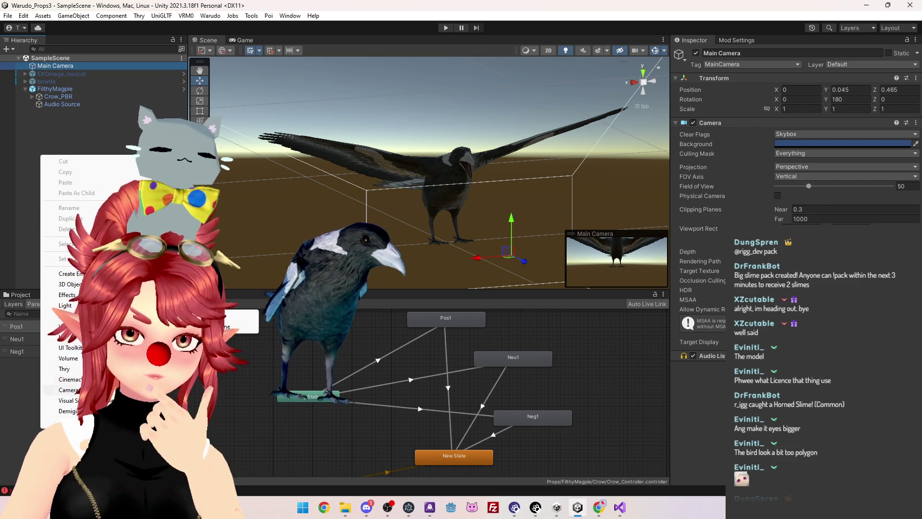
pyautogui.click(68, 390)
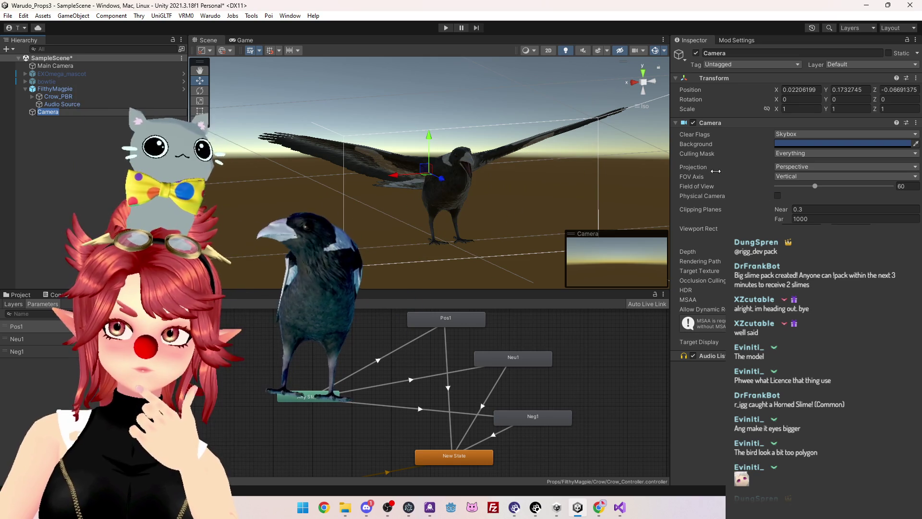
pyautogui.click(717, 356)
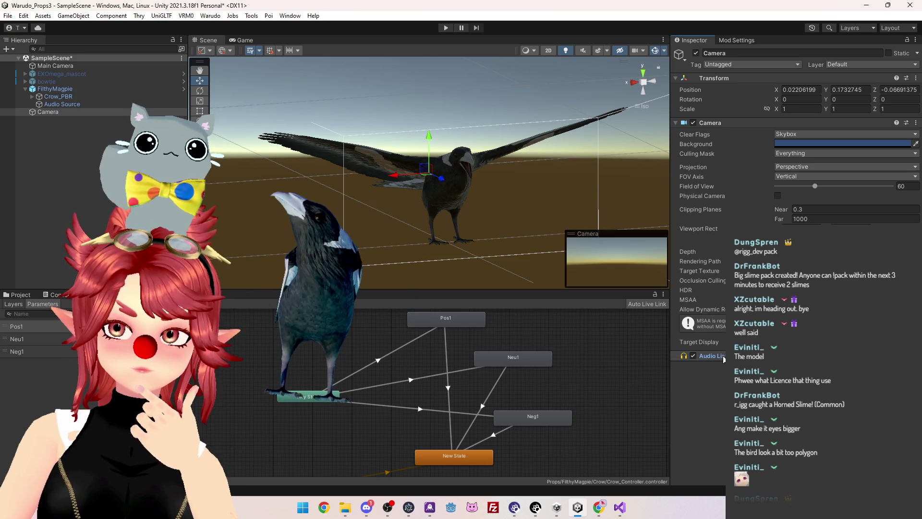
pyautogui.click(62, 113)
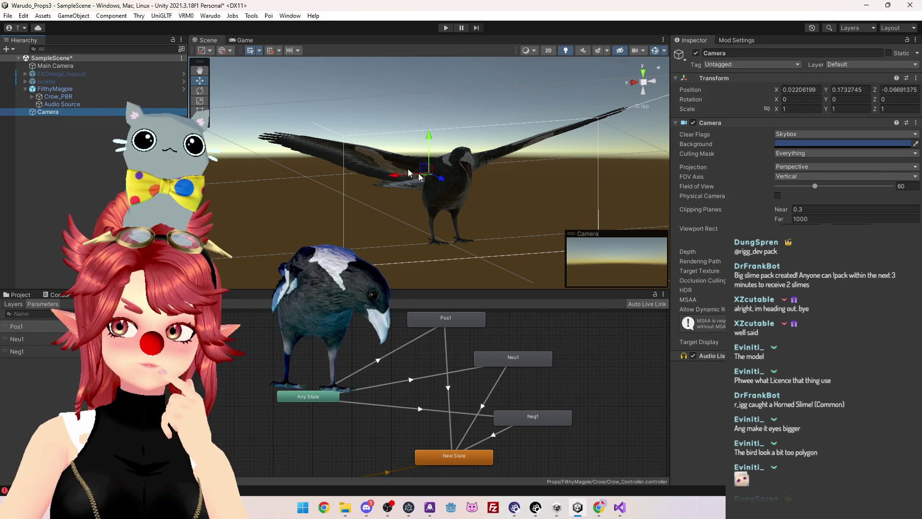
# Frame the new Camera, rotate it 180° on Y, and move it to 0.022, 0.311, 0.647
pyautogui.press('f')
pyautogui.moveTo(471, 209); pyautogui.dragTo(639, 260)
pyautogui.moveTo(461, 161); pyautogui.dragTo(589, 220)
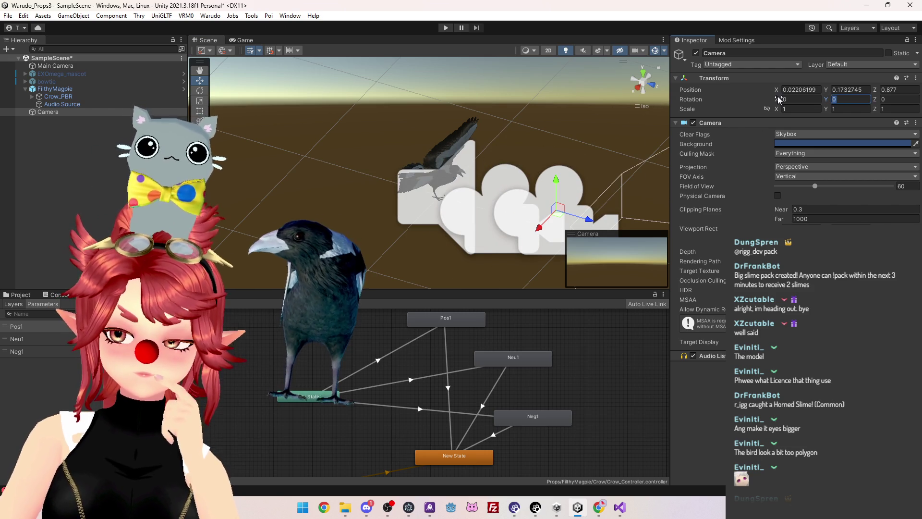
pyautogui.write('180')
pyautogui.moveTo(556, 185); pyautogui.dragTo(557, 163)
pyautogui.moveTo(593, 209); pyautogui.dragTo(560, 204)
# Test the new camera's view in Play mode, stop it, and bring up the Unity manual
pyautogui.hotkey('ctrl', 'p')
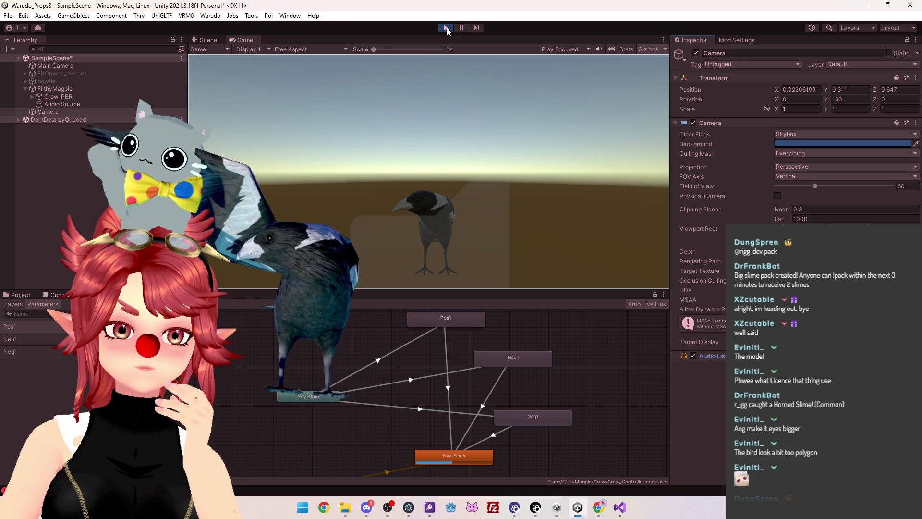
pyautogui.click(447, 28)
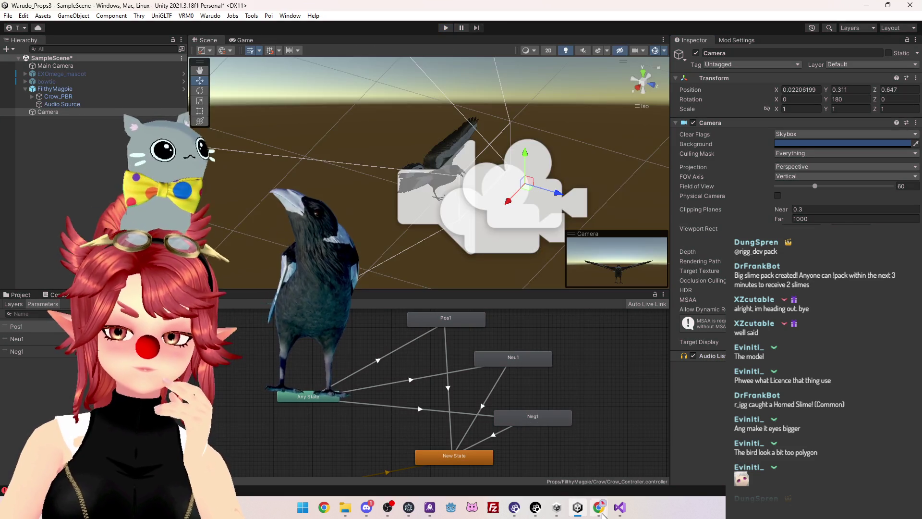
pyautogui.click(599, 507)
# Read the Audio Listener manual page, highlighting the one-listener-per-scene line, then return to Unity
pyautogui.scroll(8, 362, 277)
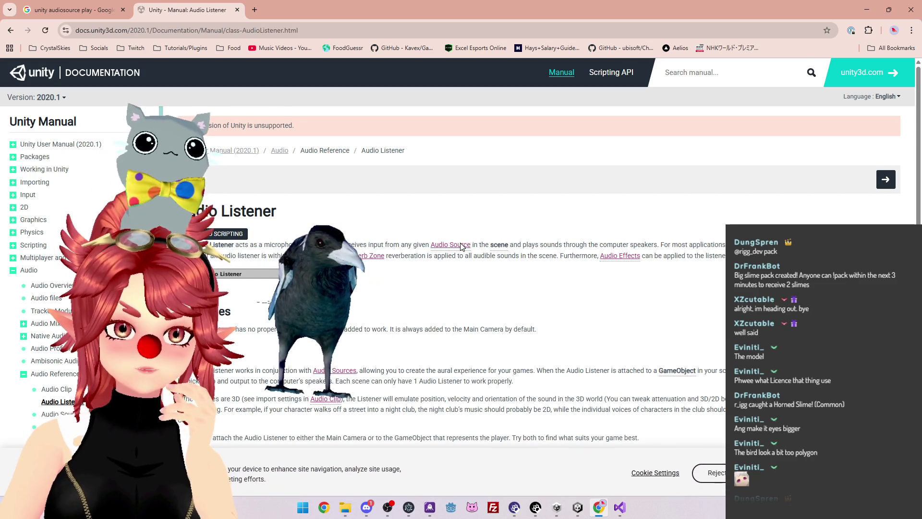
pyautogui.scroll(-2, 461, 246)
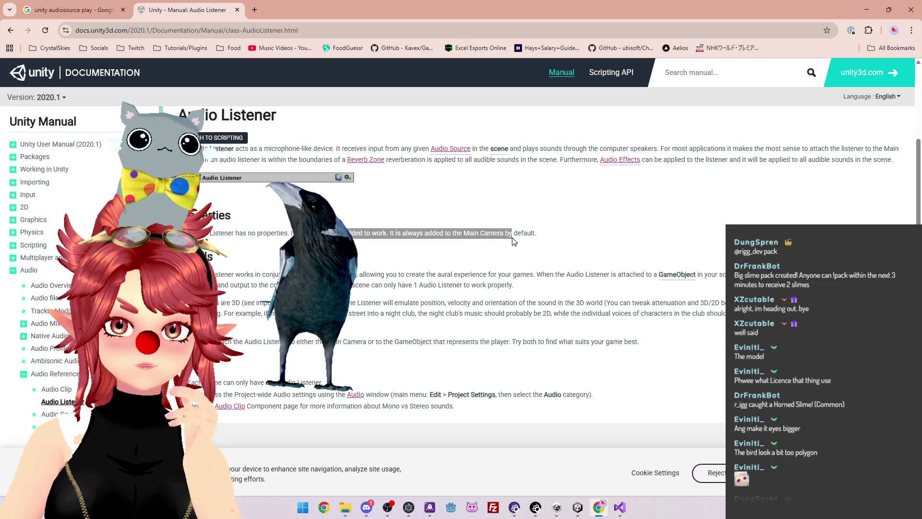
pyautogui.moveTo(192, 275); pyautogui.dragTo(288, 275)
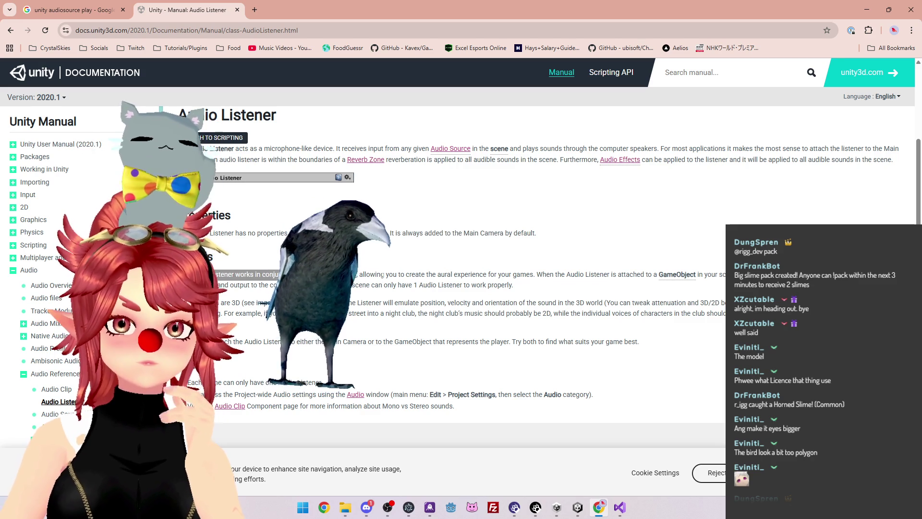
pyautogui.moveTo(507, 280); pyautogui.dragTo(599, 277)
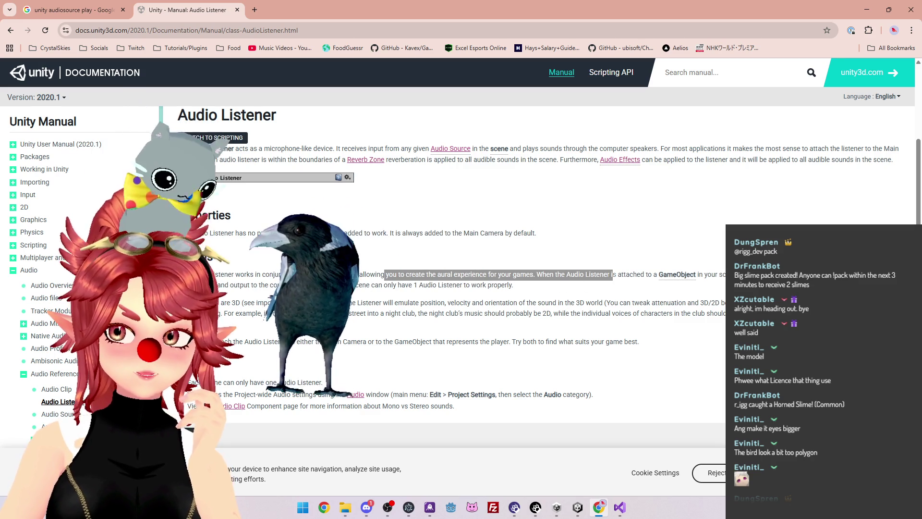
pyautogui.click(612, 274)
pyautogui.moveTo(254, 286); pyautogui.dragTo(443, 285)
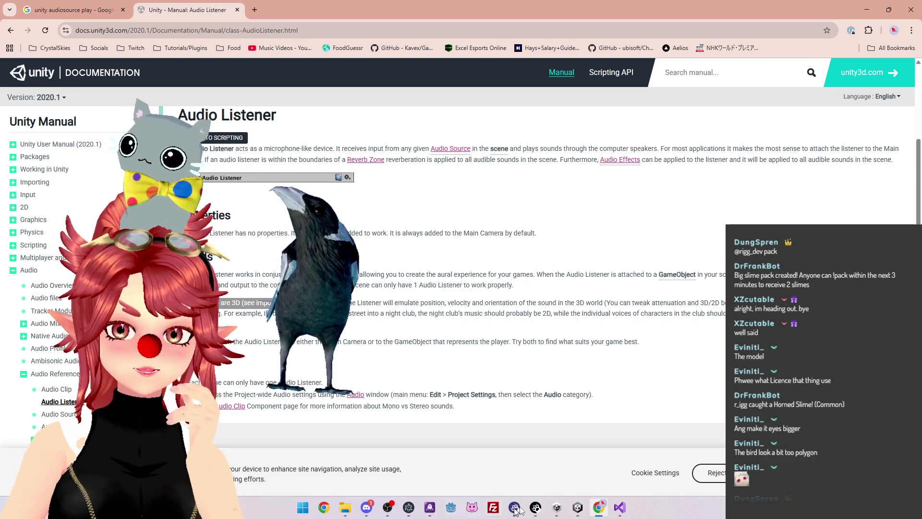
pyautogui.click(576, 508)
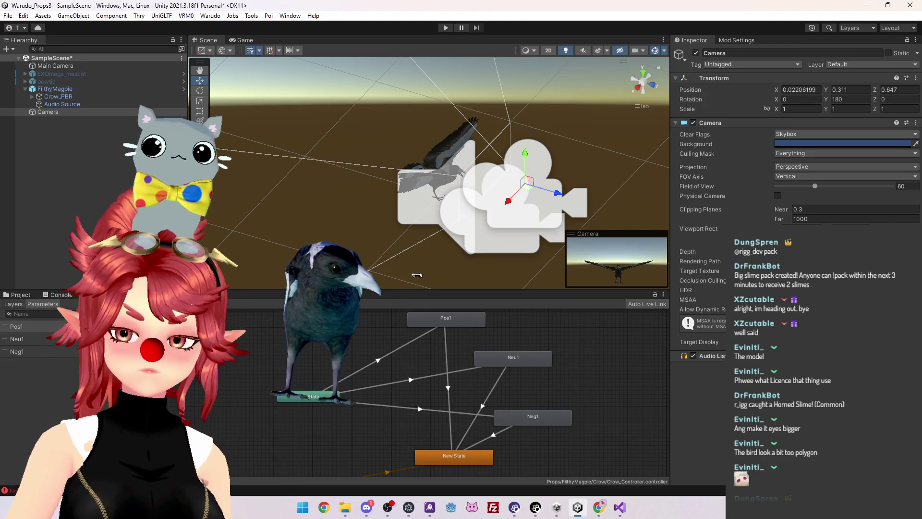
# Remove the extra Camera, reselect Main Camera at 0, 0.246, 0.624, and orbit around the magpie
pyautogui.click(55, 66)
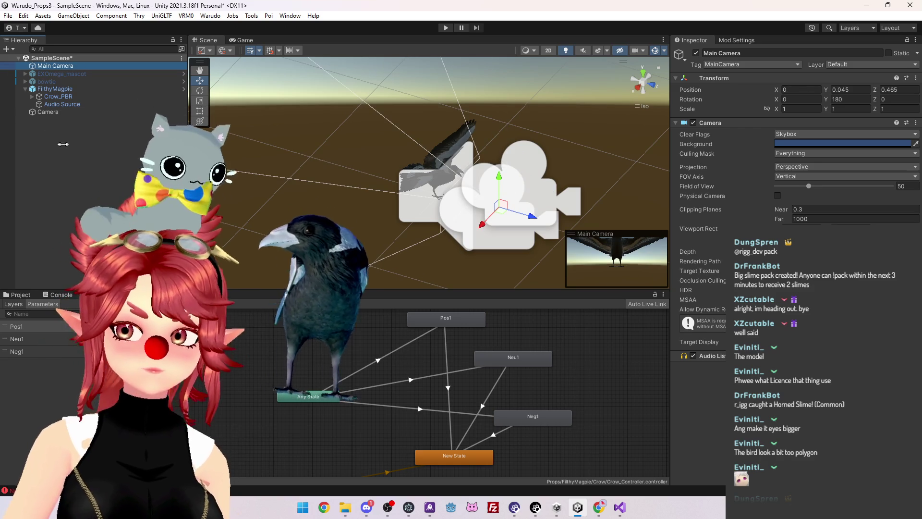
pyautogui.hotkey('ctrl', 'z')
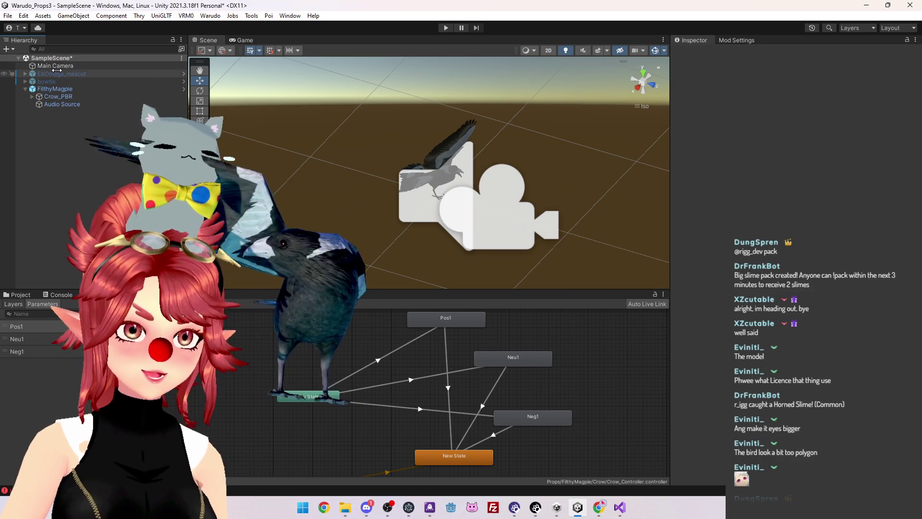
pyautogui.click(57, 68)
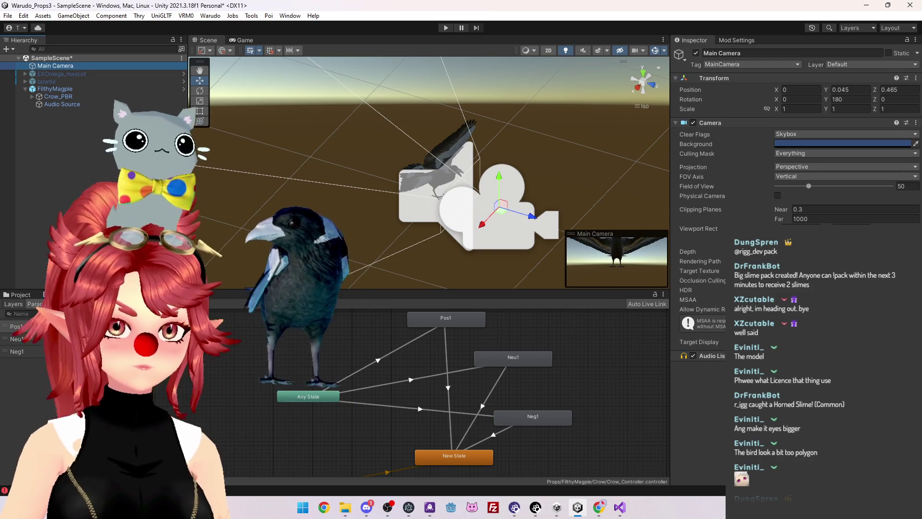
pyautogui.hotkey('ctrl', 'z')
pyautogui.click(59, 69)
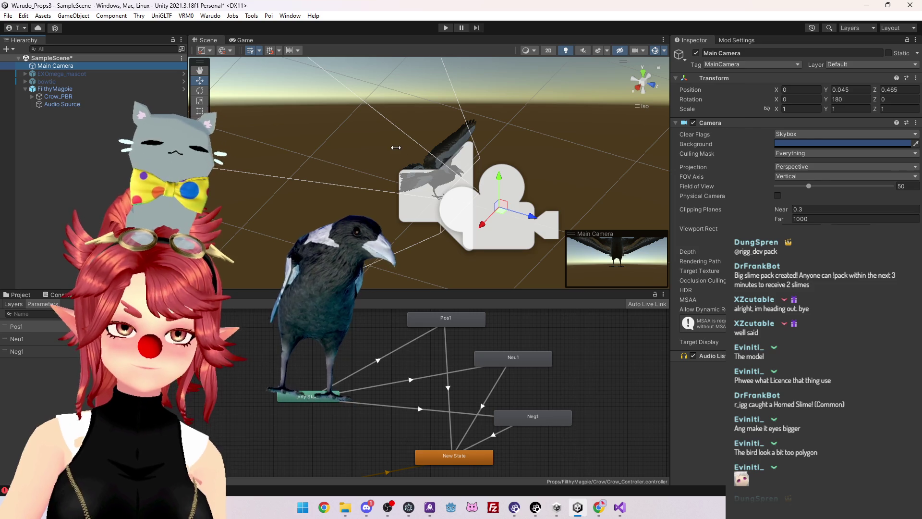
pyautogui.moveTo(481, 164)
pyautogui.mouseDown()
pyautogui.moveTo(548, 182)
pyautogui.moveTo(535, 143)
pyautogui.moveTo(421, 175)
pyautogui.mouseUp()
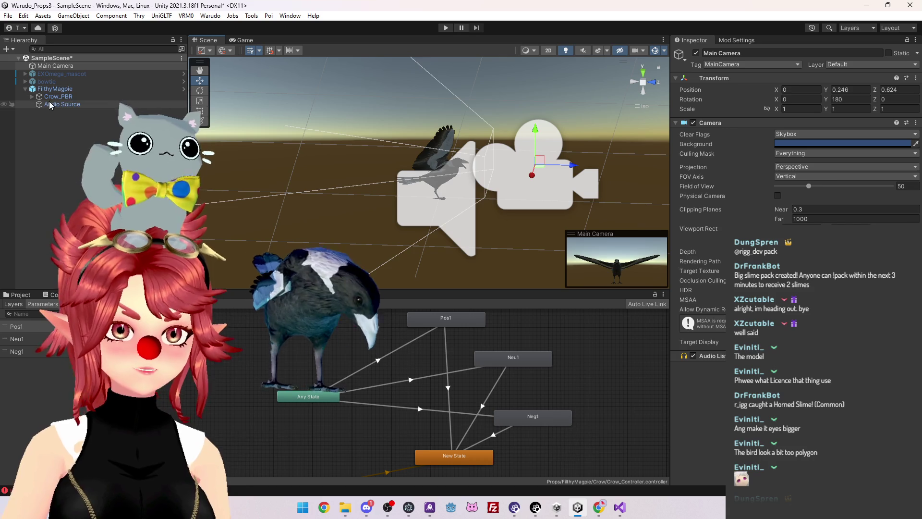
# Review the Audio Source's Output and 3D Sound Settings unchanged, save the scene, and show Mod Settings
pyautogui.click(50, 105)
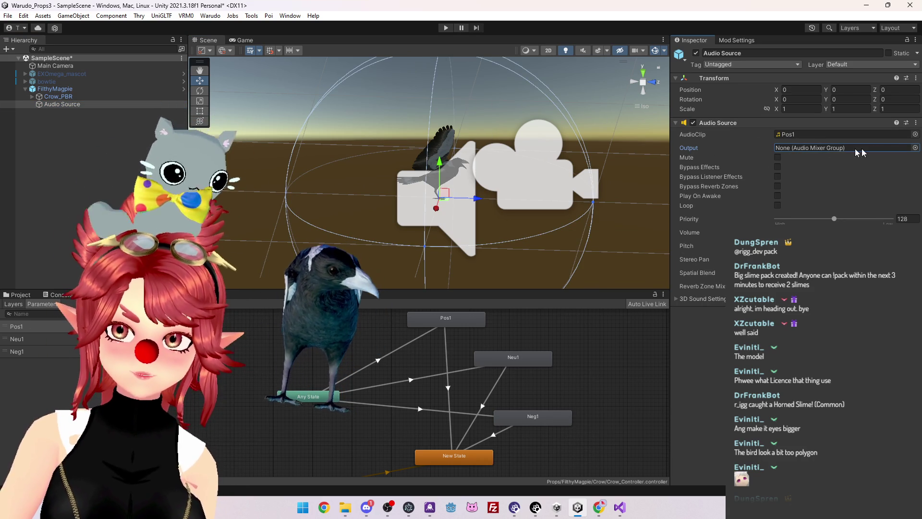
pyautogui.click(915, 148)
pyautogui.click(913, 140)
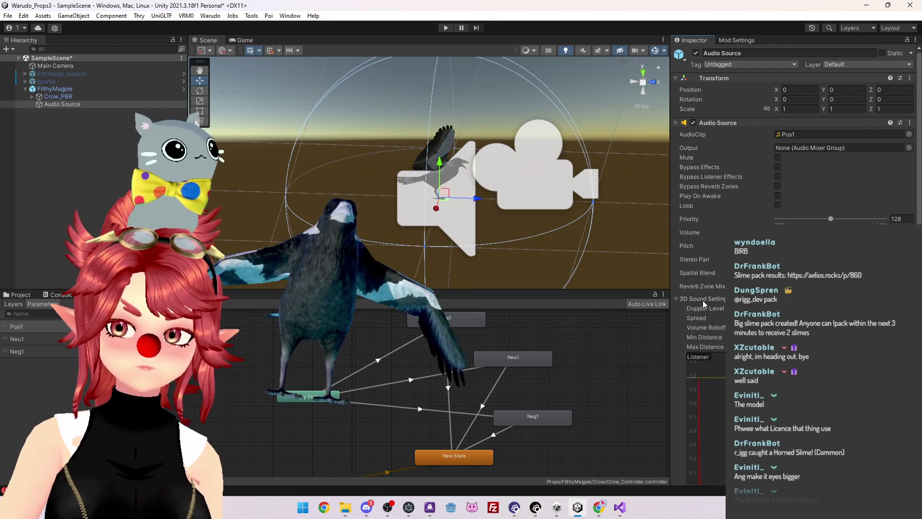
pyautogui.click(677, 299)
pyautogui.scroll(-3, 702, 303)
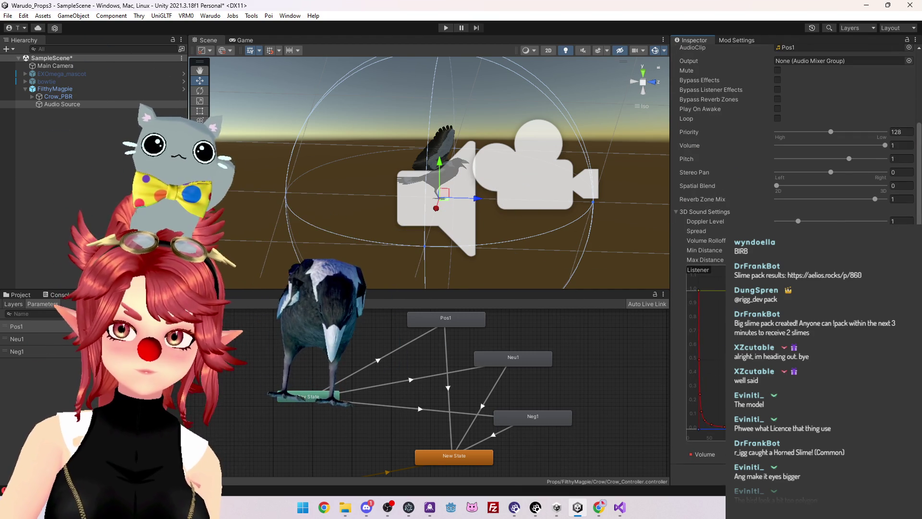
pyautogui.click(677, 211)
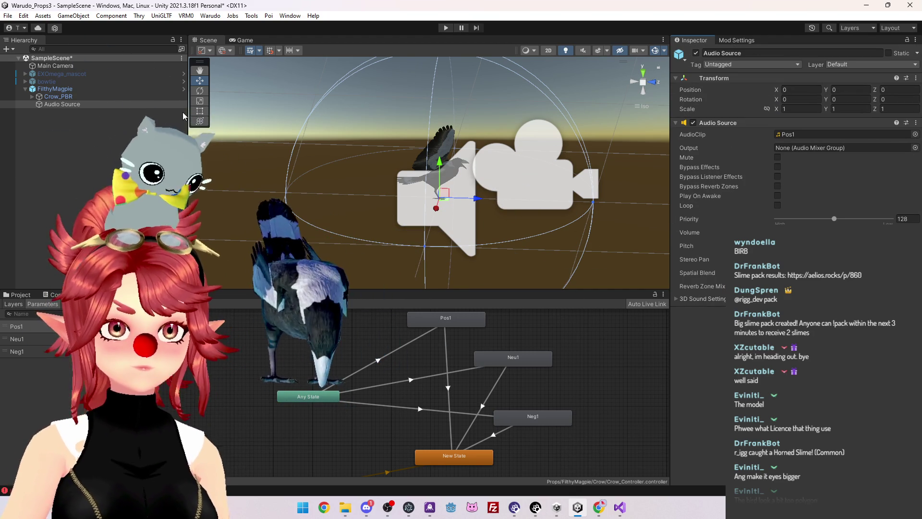
pyautogui.hotkey('ctrl', 's')
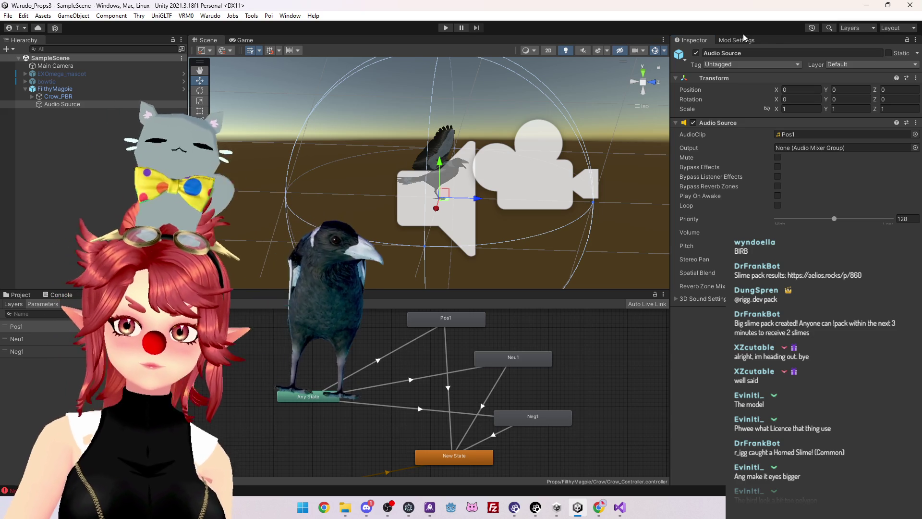
pyautogui.click(743, 38)
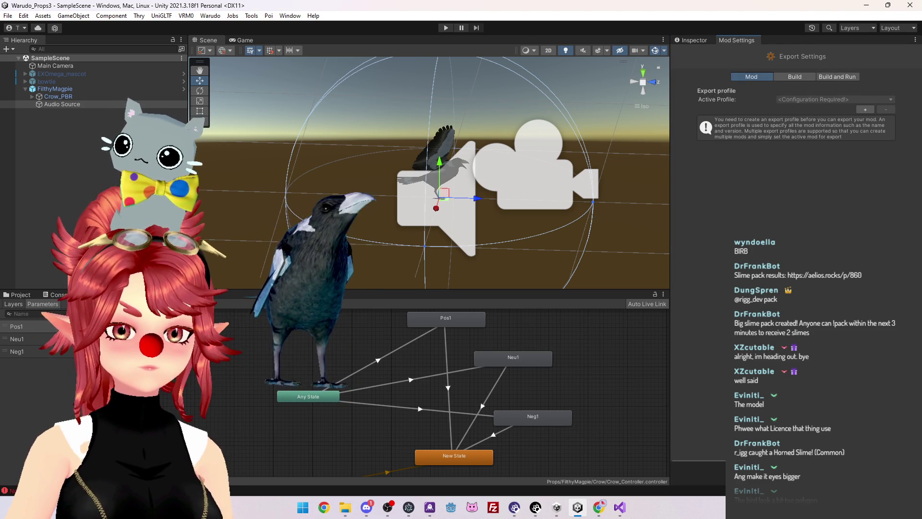
# Select Main Camera, widen and orbit the Scene view, and run the scene in Play mode
pyautogui.click(68, 67)
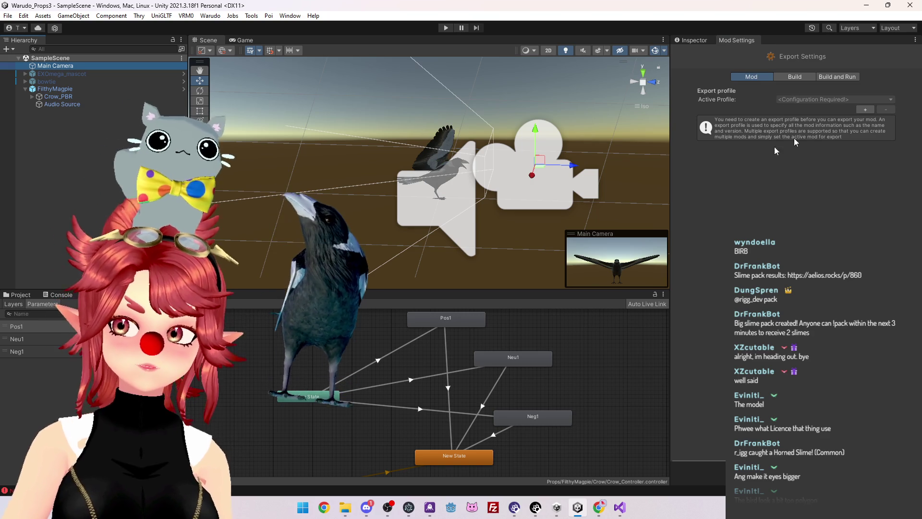
pyautogui.moveTo(671, 224); pyautogui.dragTo(730, 224)
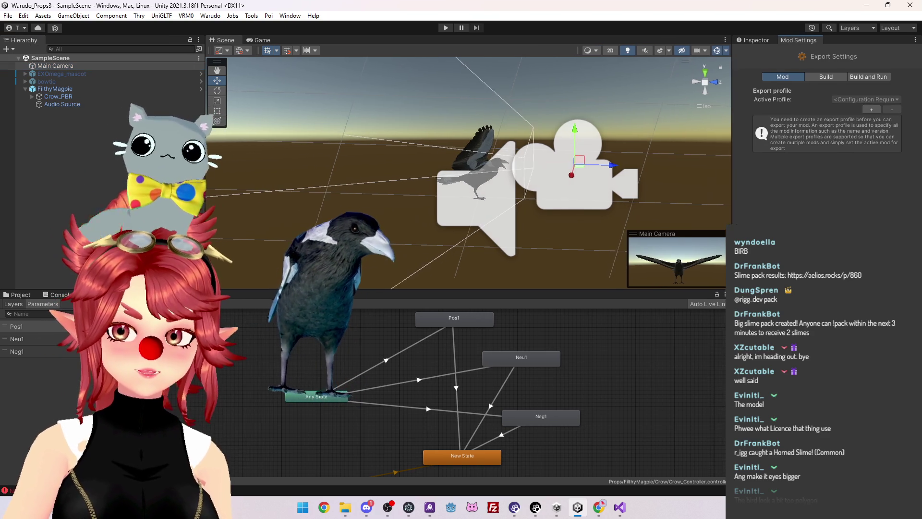
pyautogui.moveTo(345, 188); pyautogui.dragTo(451, 230)
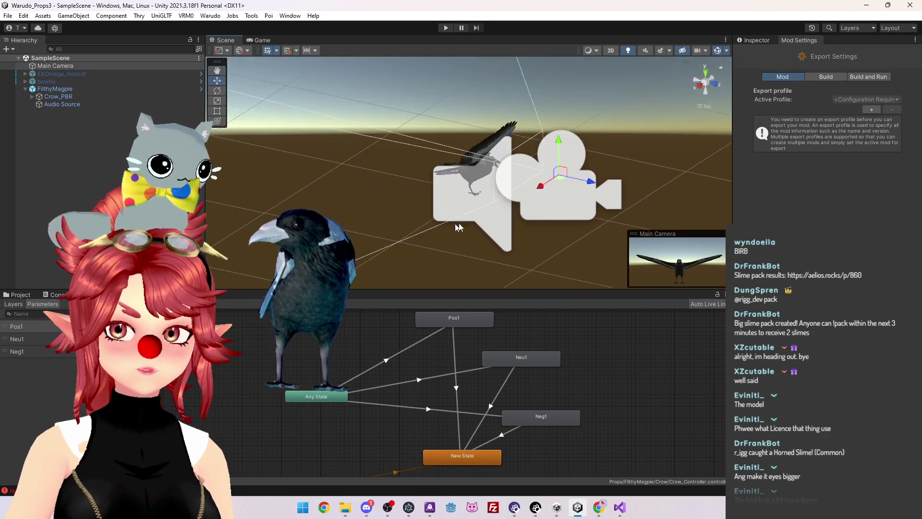
pyautogui.click(447, 27)
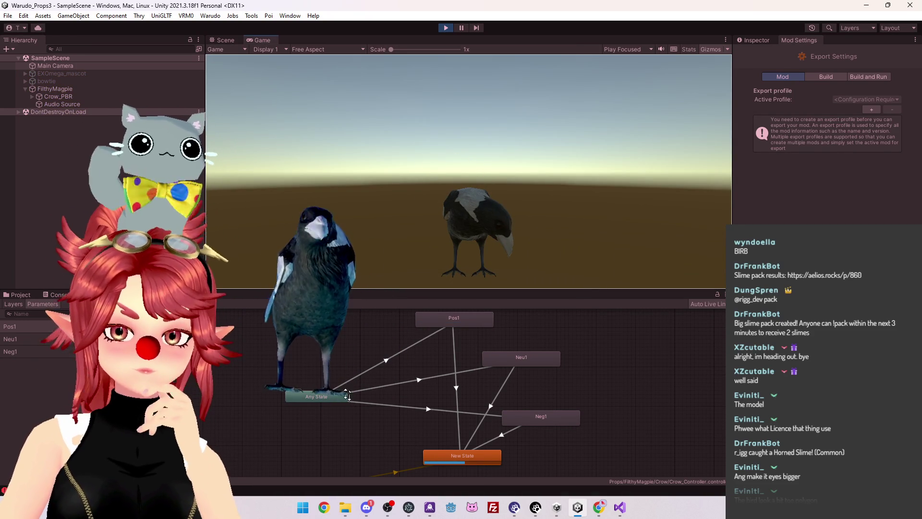
# Stop Play mode and restart it so the magpie's Pos1-to-idle test runs again
pyautogui.scroll(-3, 326, 391)
pyautogui.scroll(2, 303, 389)
pyautogui.scroll(2, 298, 389)
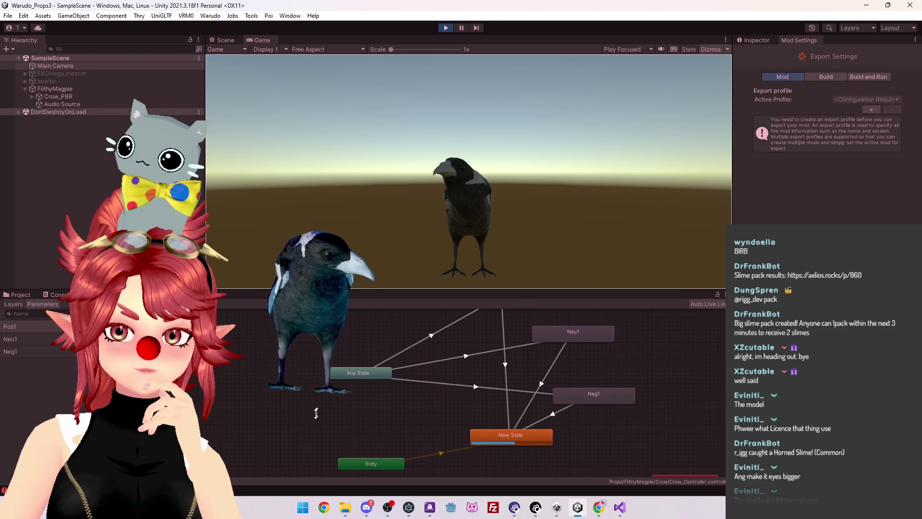
pyautogui.hotkey('ctrl', 'p')
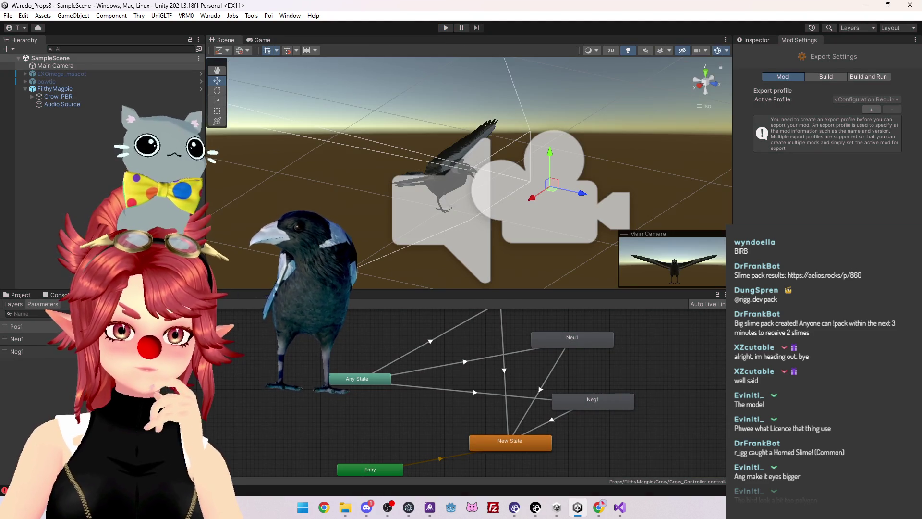
pyautogui.click(446, 28)
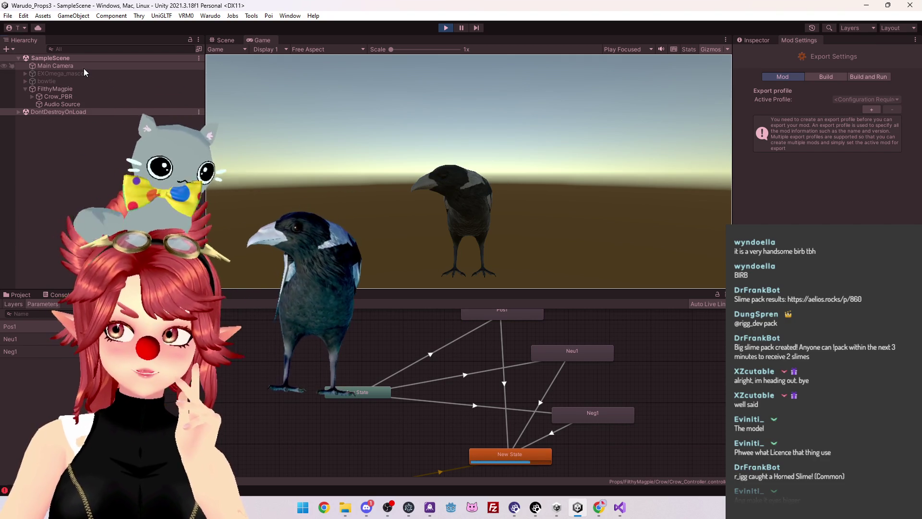
# Show the Inspector and compare the Main Camera and Audio Source settings
pyautogui.click(84, 68)
pyautogui.click(757, 41)
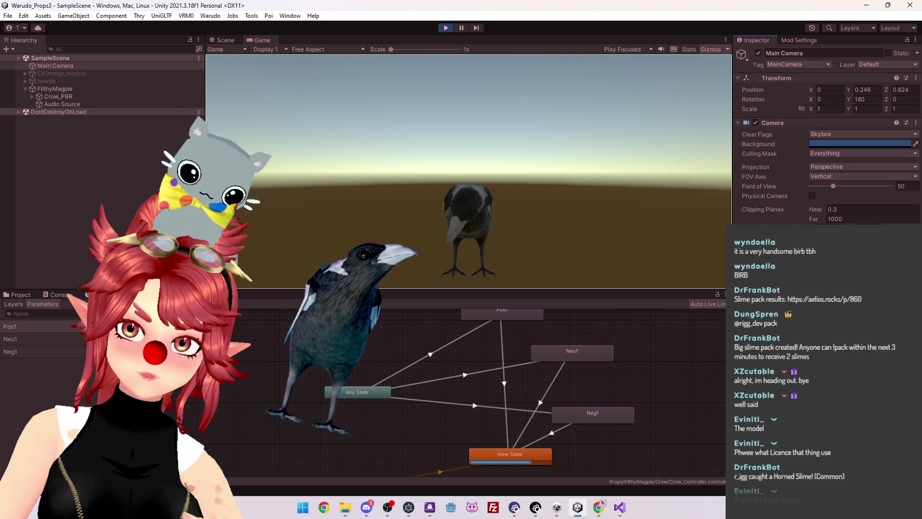
pyautogui.click(62, 104)
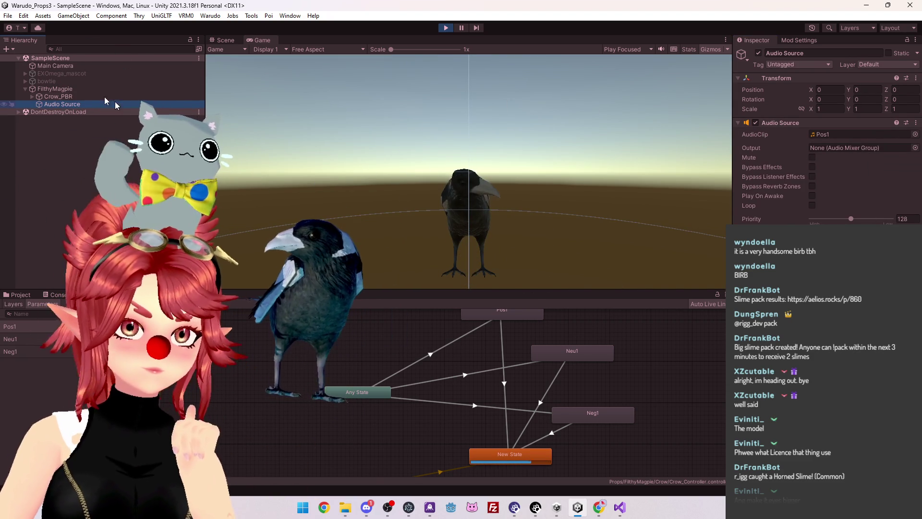
pyautogui.click(70, 66)
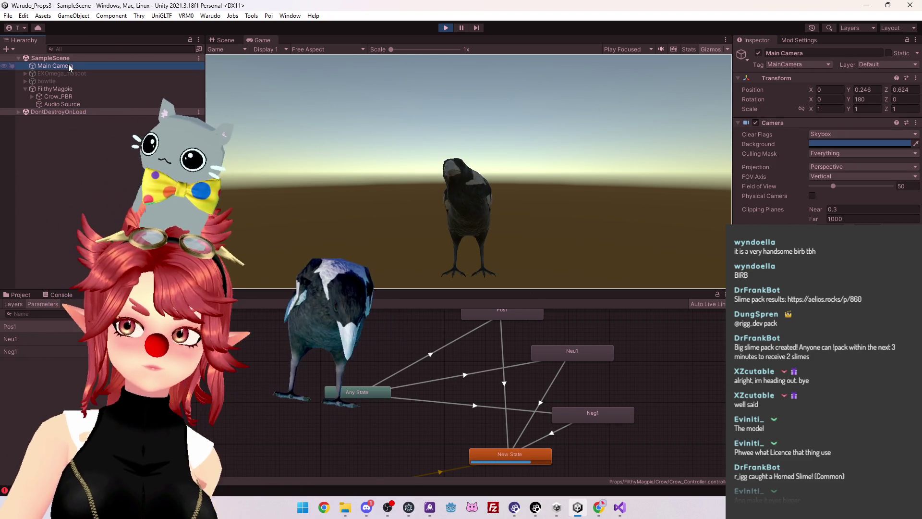
pyautogui.click(70, 104)
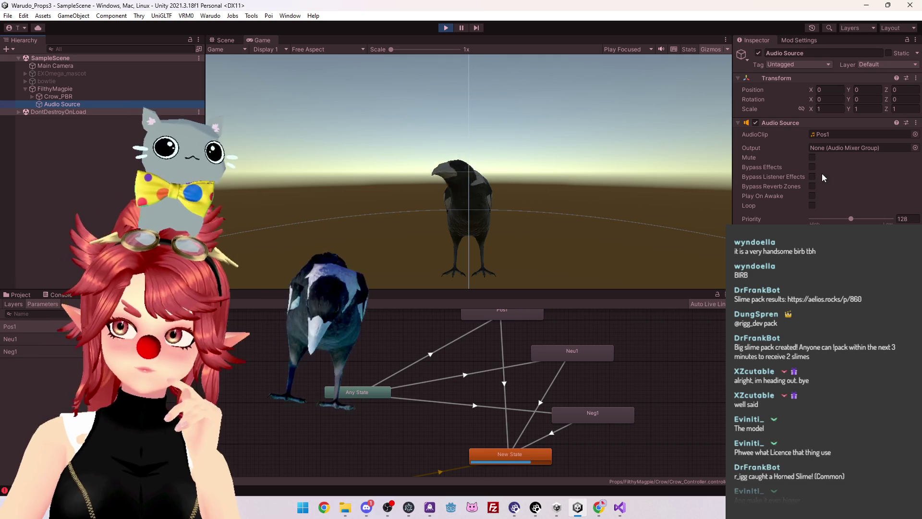
# Test the Pos1 clip by toggling Play On Awake and the component, leaving Play On Awake unchecked
pyautogui.click(812, 197)
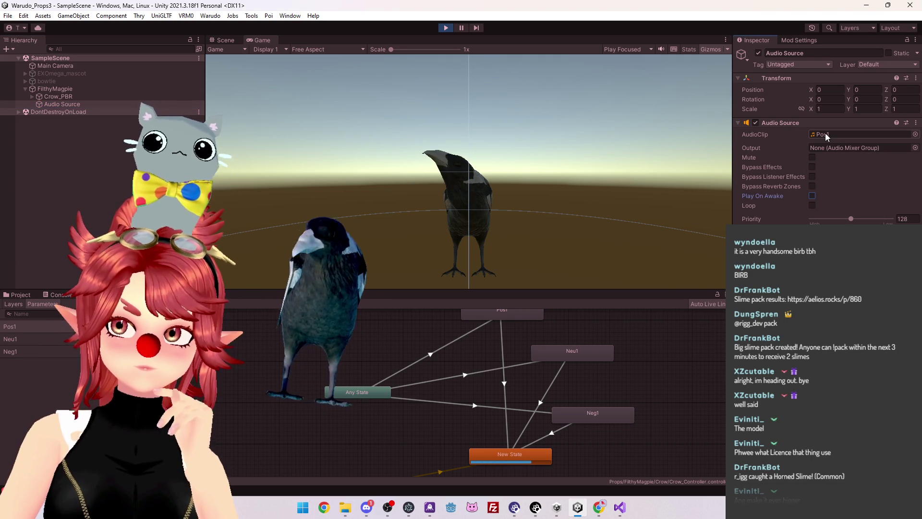
pyautogui.click(756, 122)
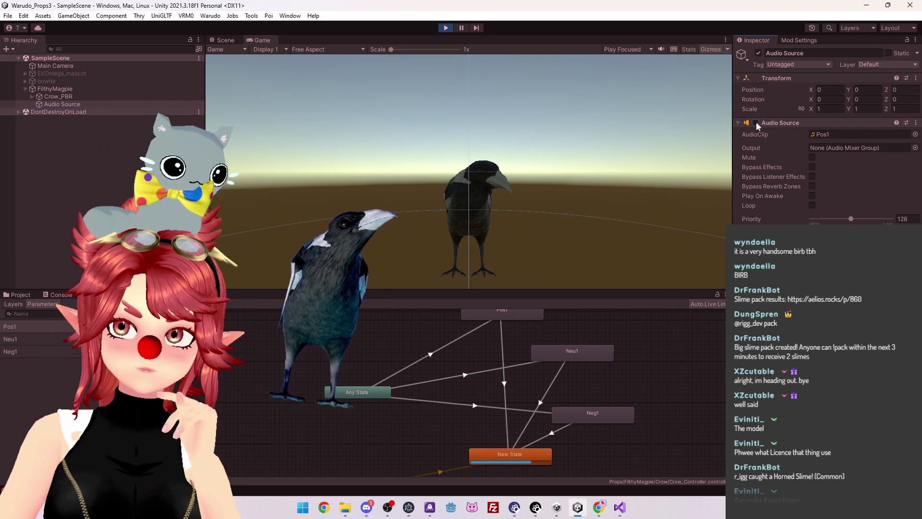
pyautogui.click(812, 196)
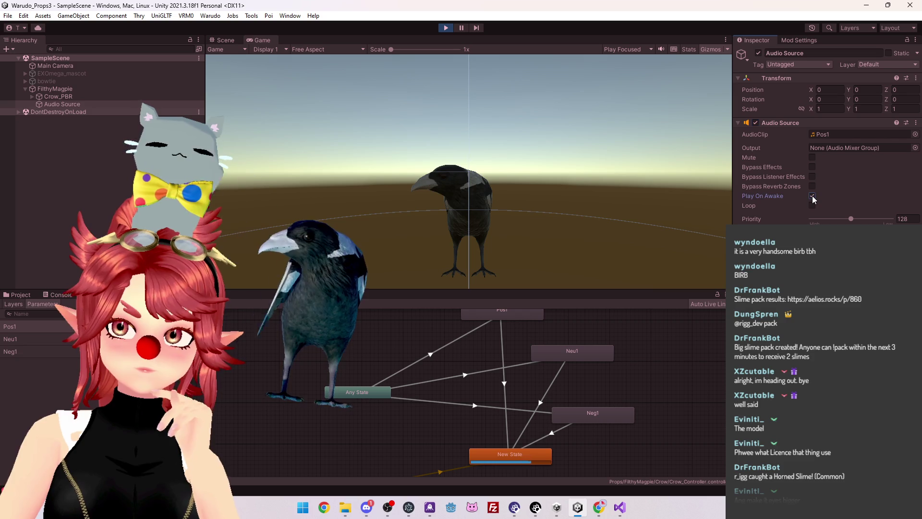
pyautogui.click(755, 123)
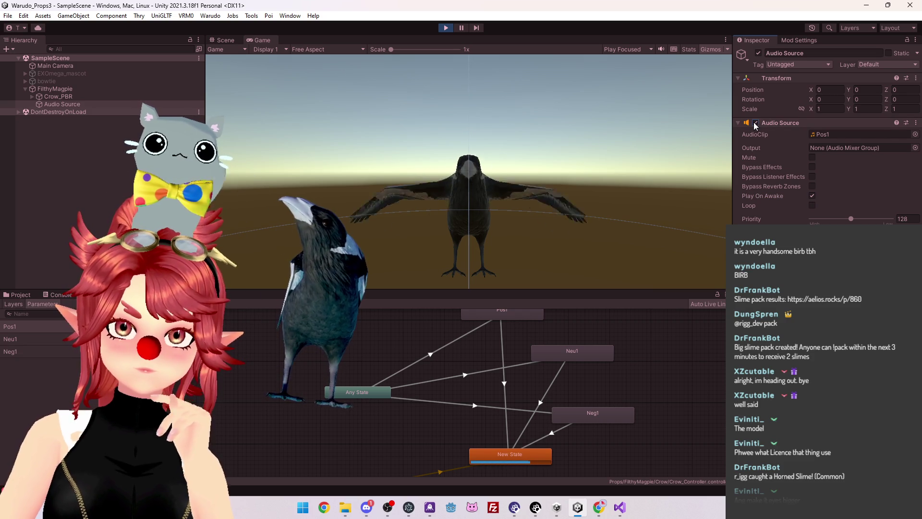
pyautogui.click(755, 123)
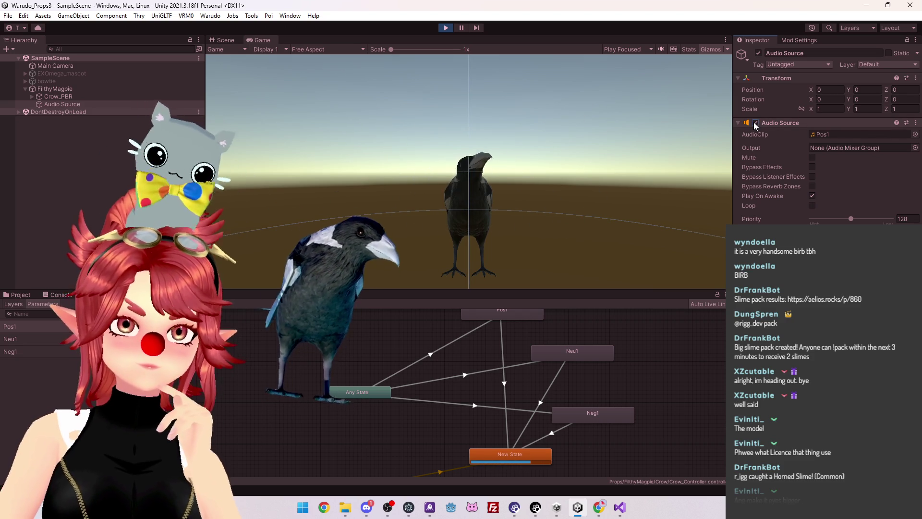
pyautogui.click(812, 196)
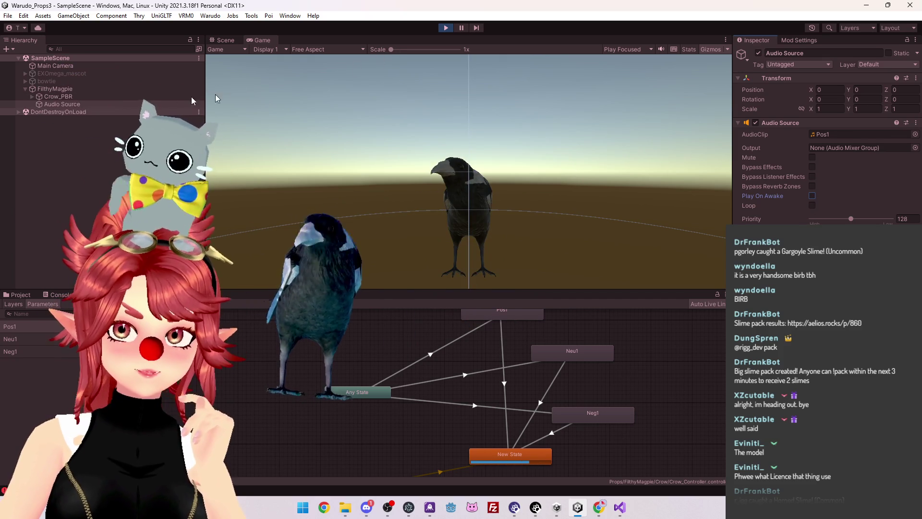
# Return to the Unity Manual's Audio Source page in Chrome
pyautogui.click(243, 93)
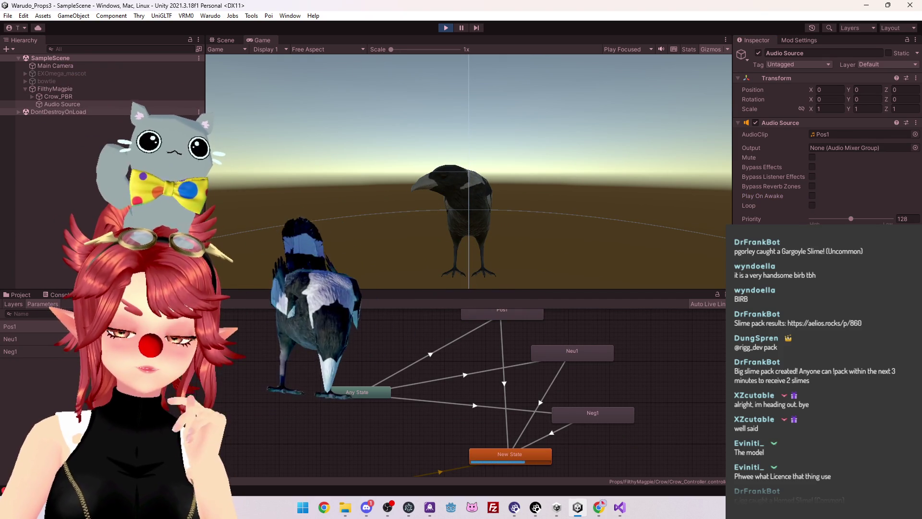
pyautogui.scroll(3, 285, 359)
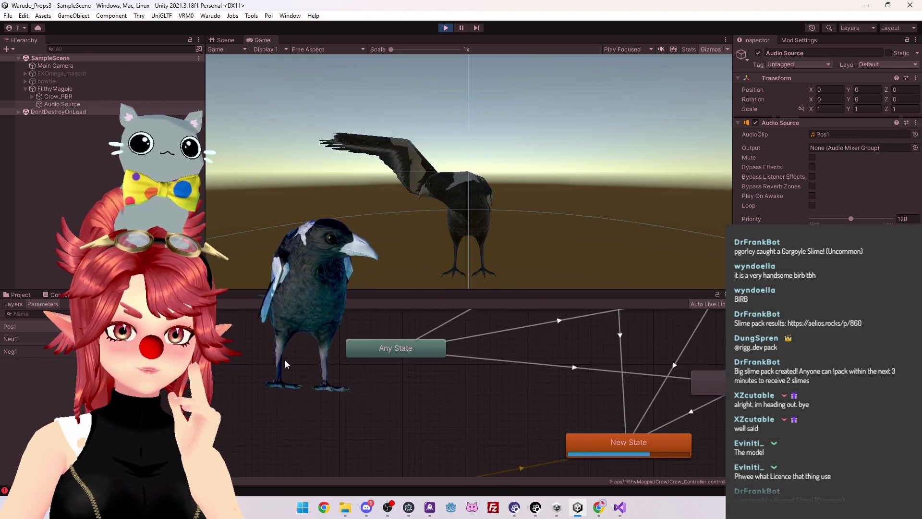
pyautogui.scroll(-3, 284, 360)
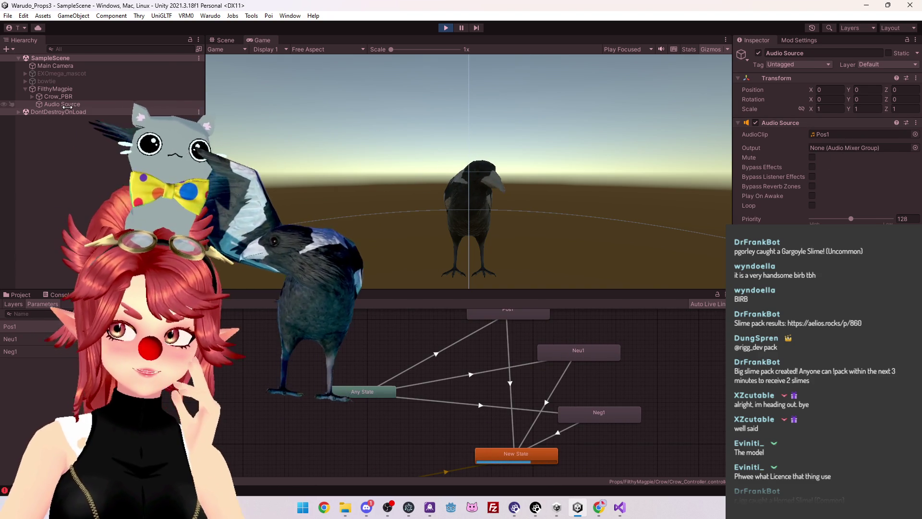
pyautogui.hotkey('alt', 'Tab')
pyautogui.scroll(-5, 451, 303)
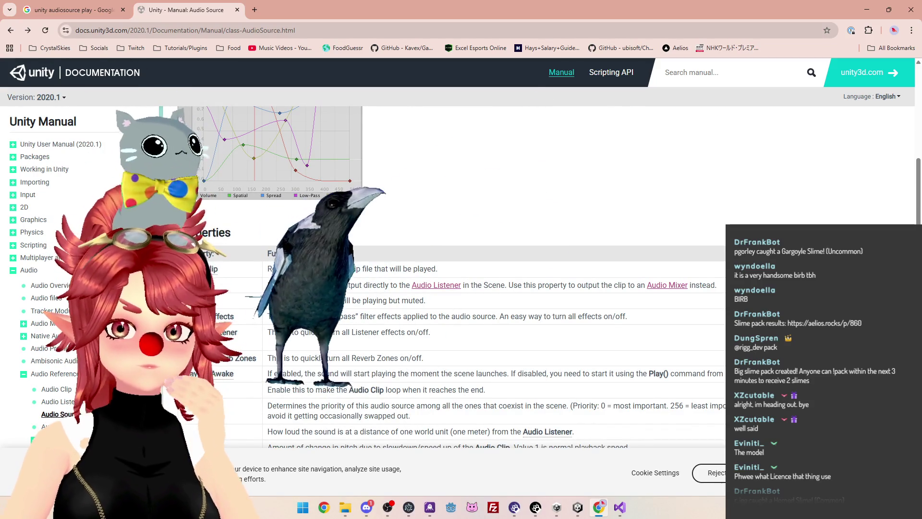
pyautogui.moveTo(356, 268); pyautogui.dragTo(427, 269)
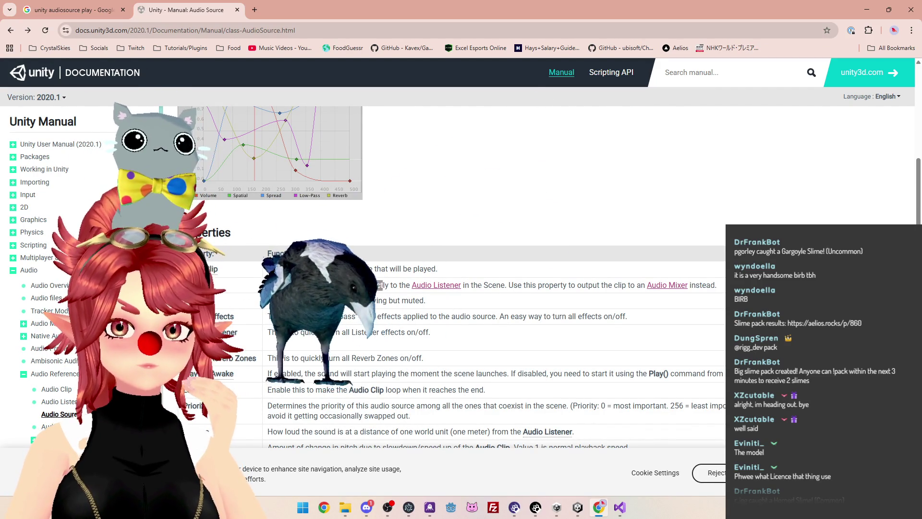
pyautogui.moveTo(471, 285); pyautogui.dragTo(496, 285)
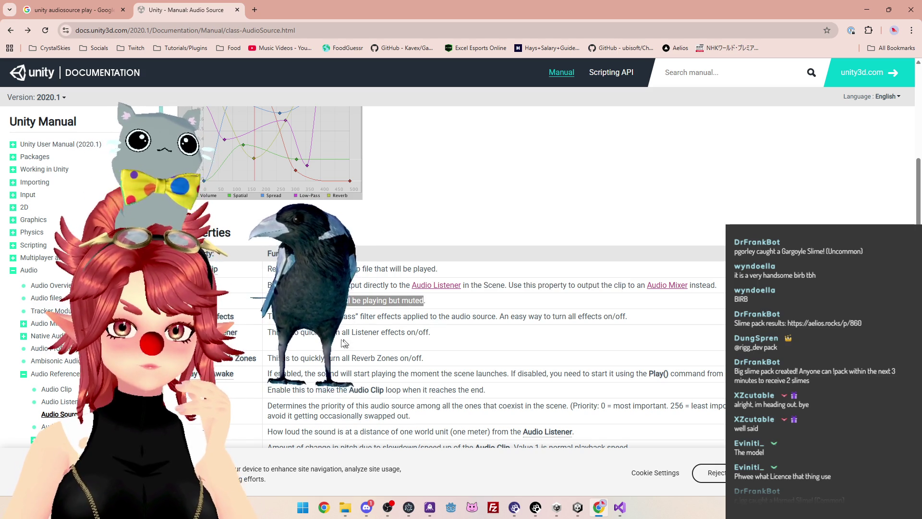
pyautogui.scroll(-6, 473, 335)
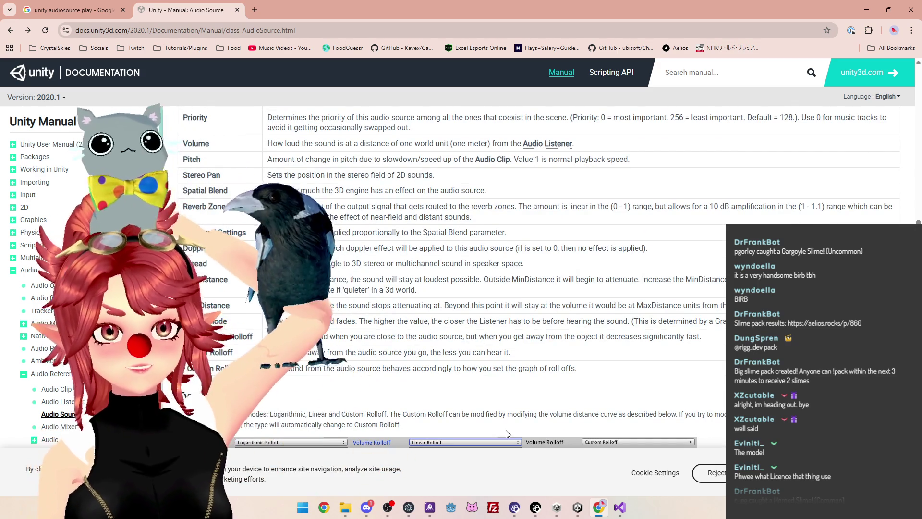
pyautogui.click(577, 508)
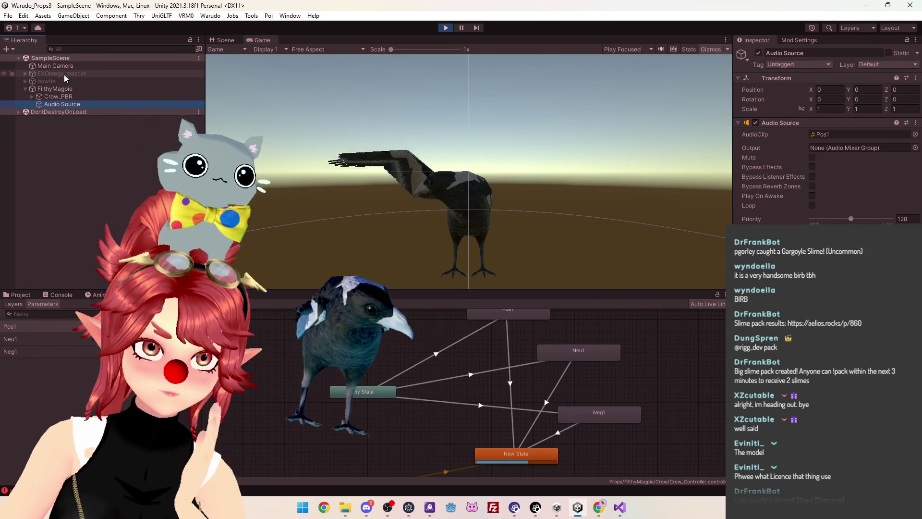
# Select FilthyMagpie and inspect the Magpie script and Animator field options without changes
pyautogui.click(55, 88)
pyautogui.rightClick(788, 123)
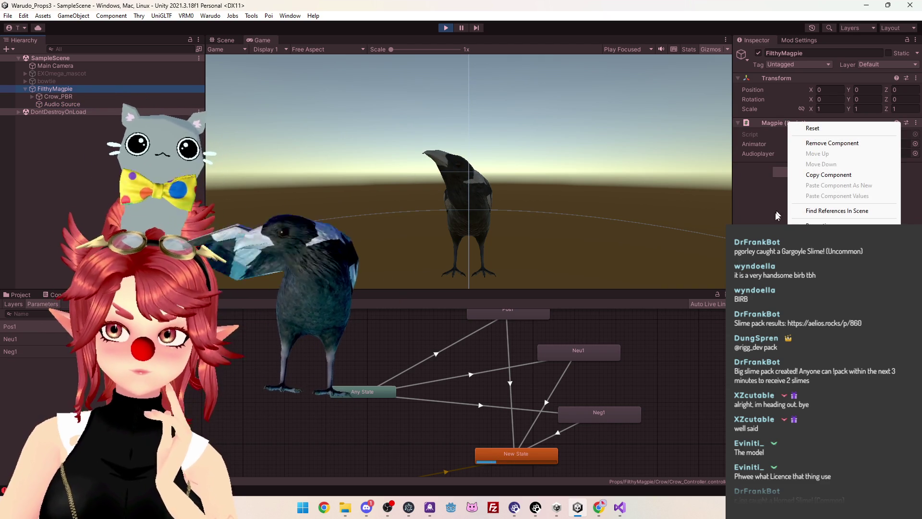
pyautogui.press('Escape')
pyautogui.rightClick(768, 143)
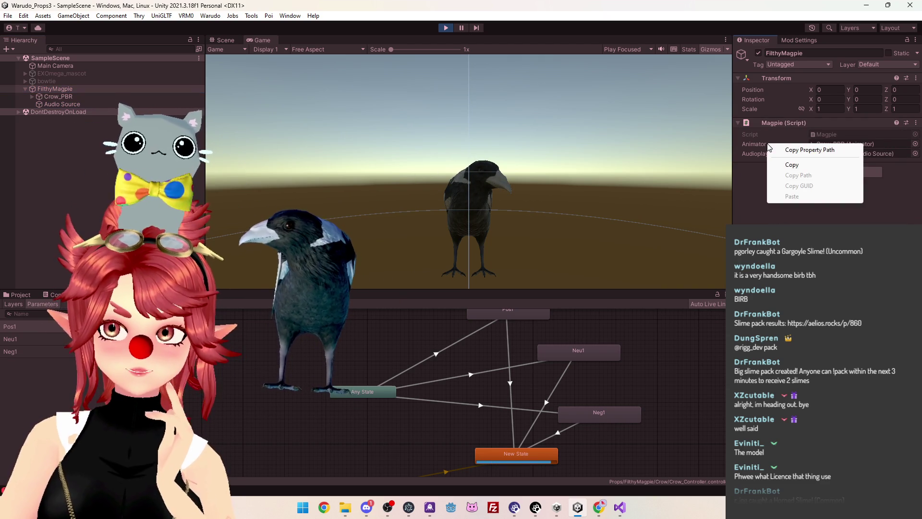
pyautogui.click(781, 140)
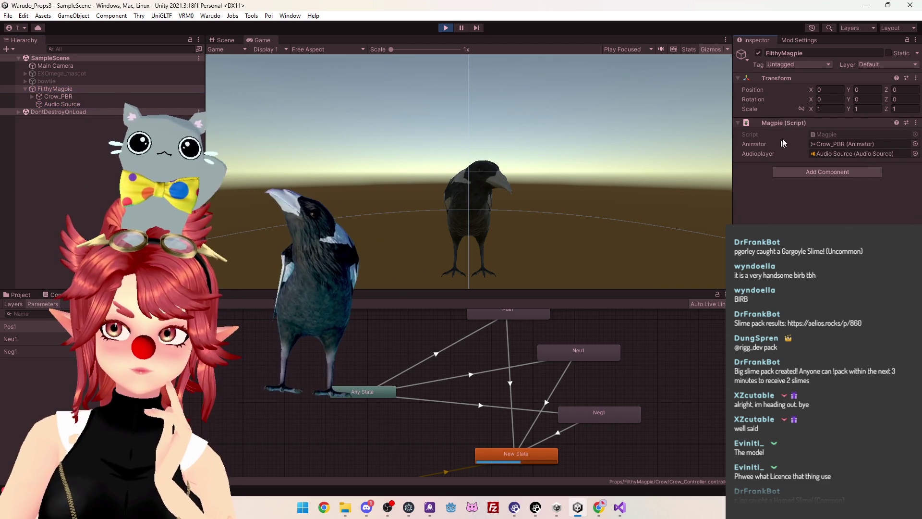
pyautogui.rightClick(808, 125)
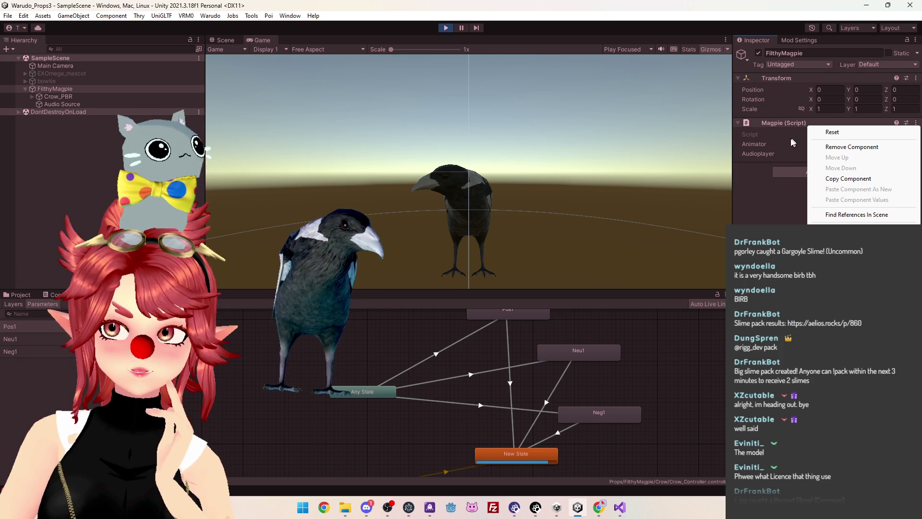
pyautogui.click(770, 166)
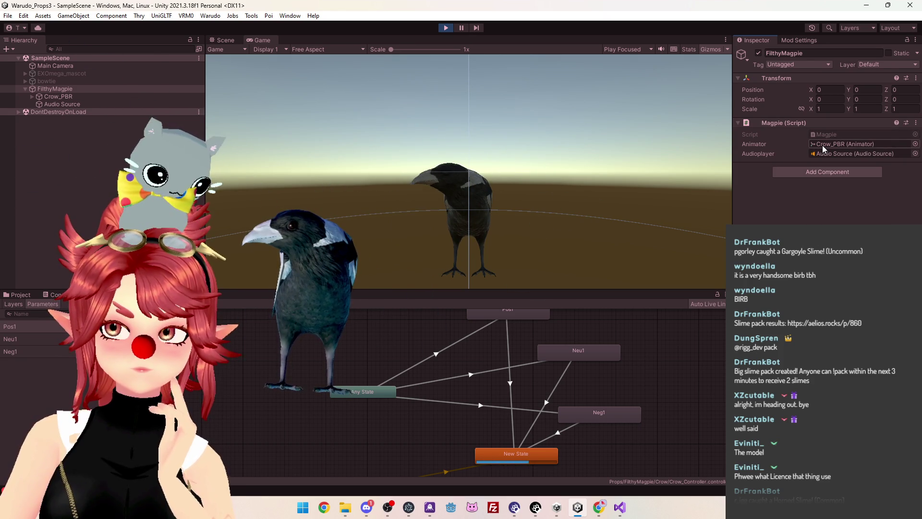
# Browse the Add Component list without adding anything, then stop Play mode
pyautogui.click(792, 171)
pyautogui.scroll(-2, 827, 215)
pyautogui.scroll(4, 826, 211)
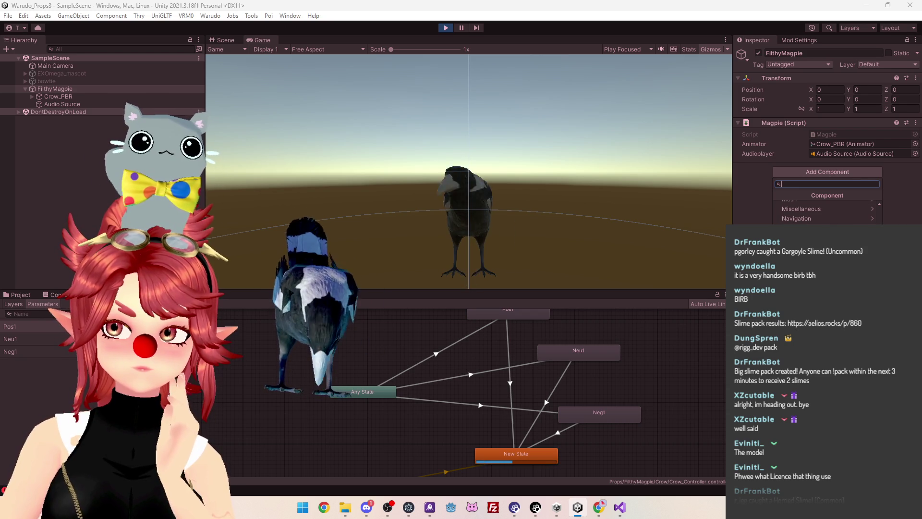
pyautogui.click(759, 188)
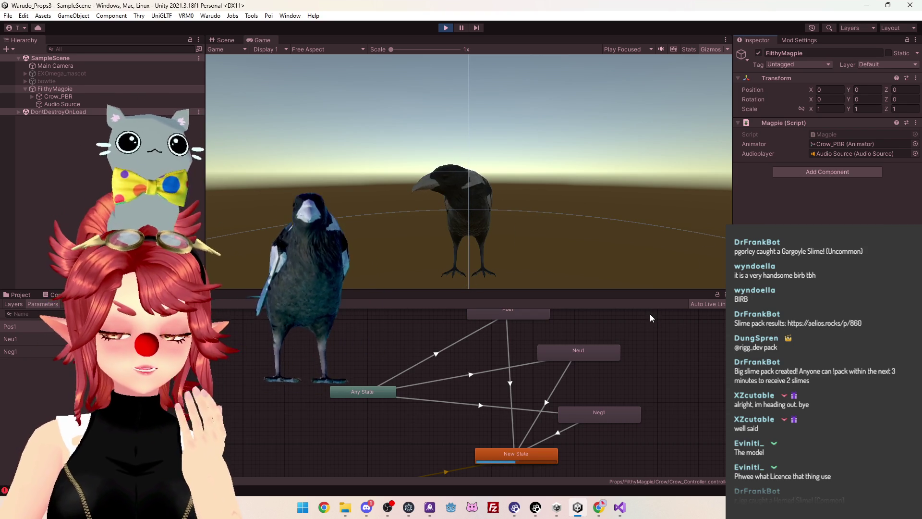
pyautogui.click(446, 28)
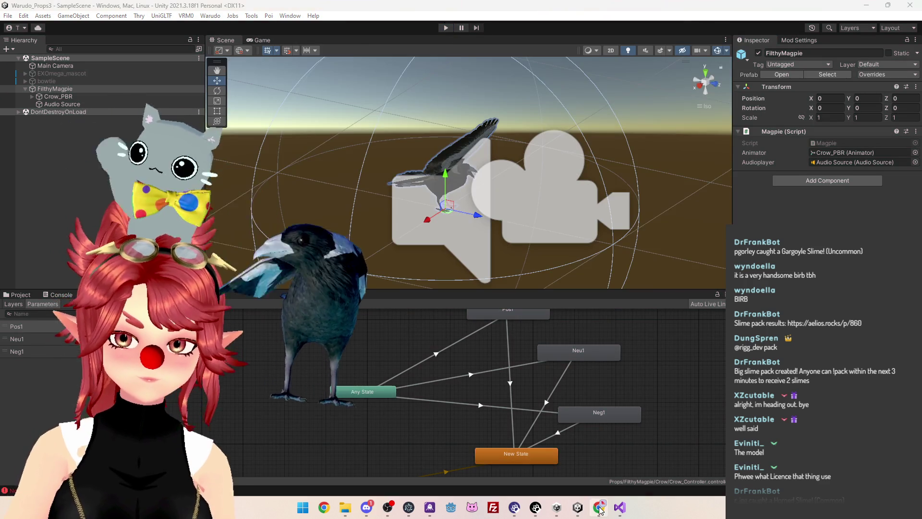
# Google 'unity play script from editor' in a new tab and expand the AI overview
pyautogui.hotkey('alt', 'Tab')
pyautogui.click(255, 9)
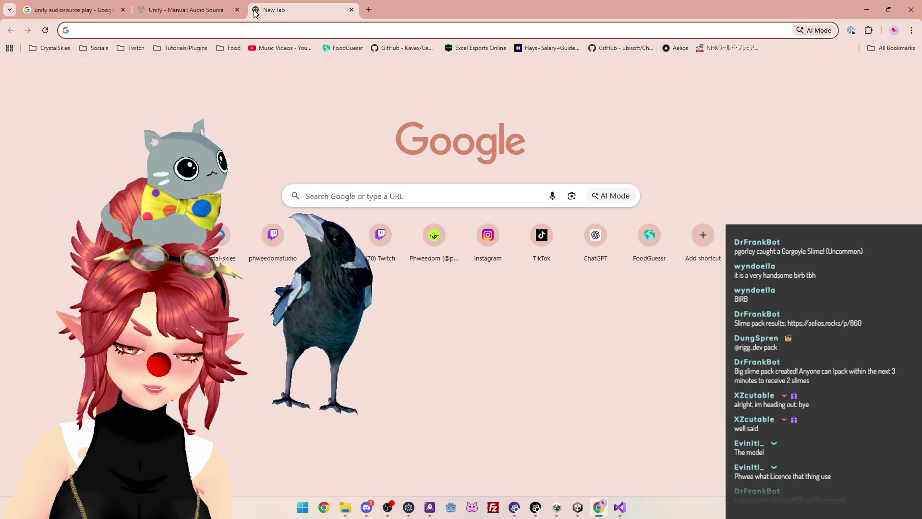
pyautogui.write('unity play script f')
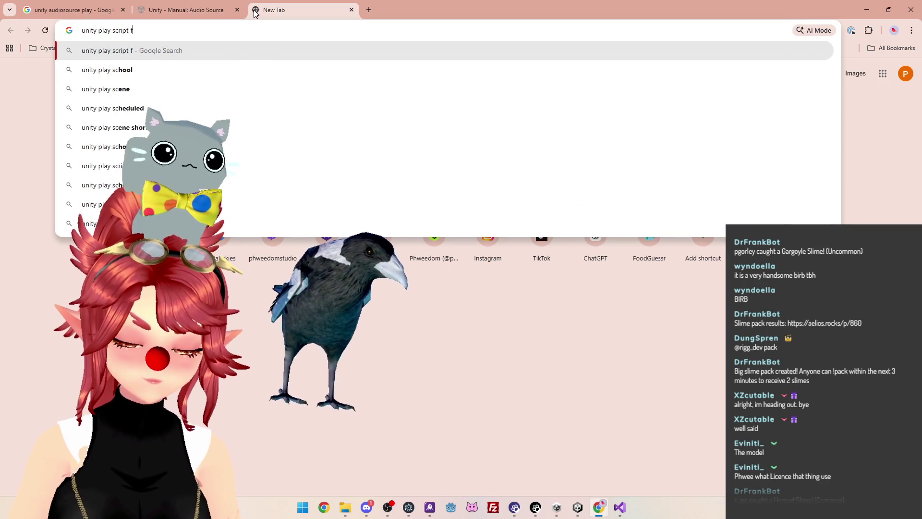
pyautogui.write('rom edito')
pyautogui.press('Return')
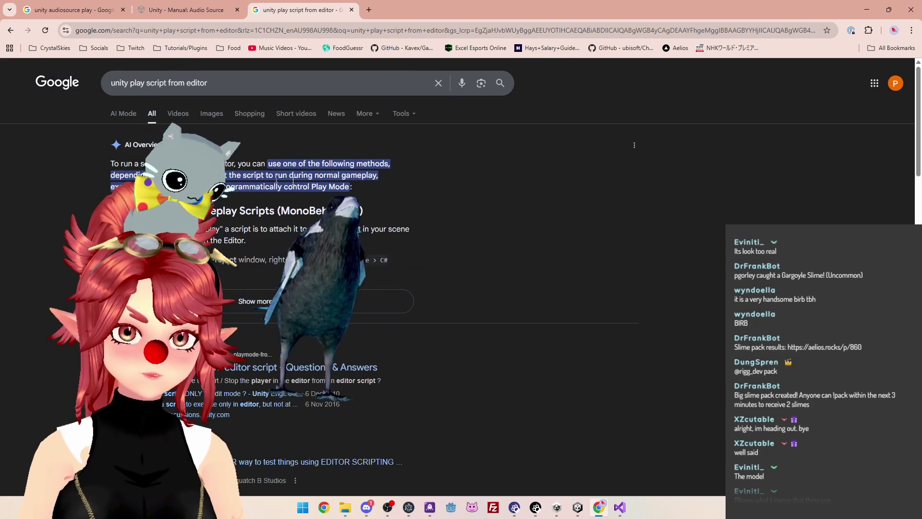
pyautogui.click(254, 302)
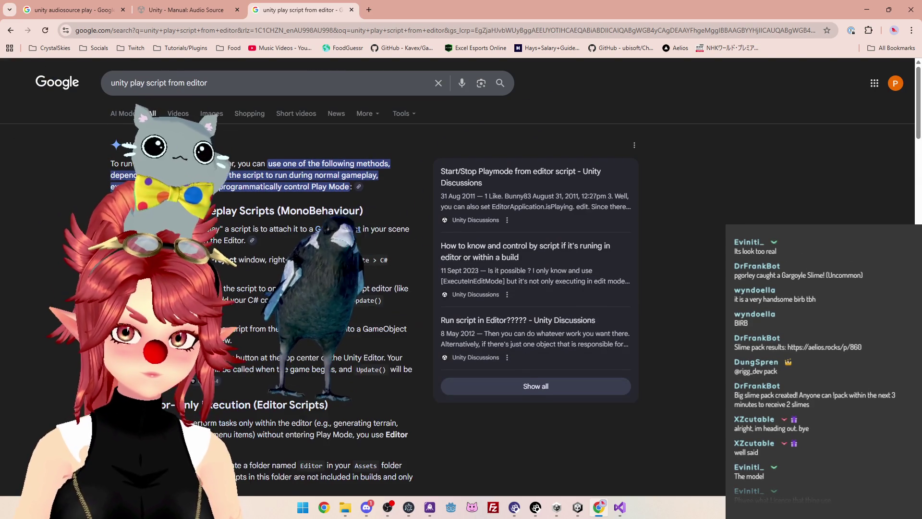
pyautogui.scroll(-2, 262, 289)
pyautogui.scroll(-3, 282, 193)
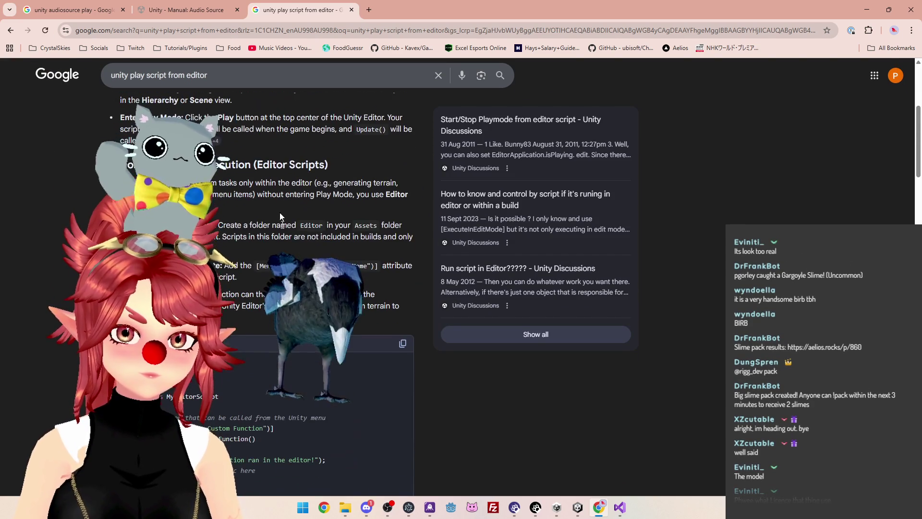
pyautogui.scroll(-1, 221, 197)
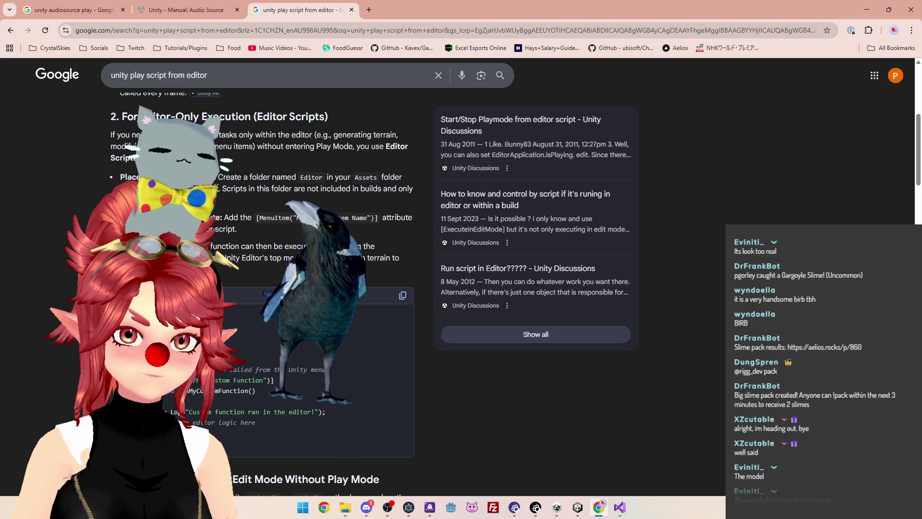
# Read through the results, including the Editor folder note, then return to Unity
pyautogui.moveTo(276, 192); pyautogui.dragTo(314, 192)
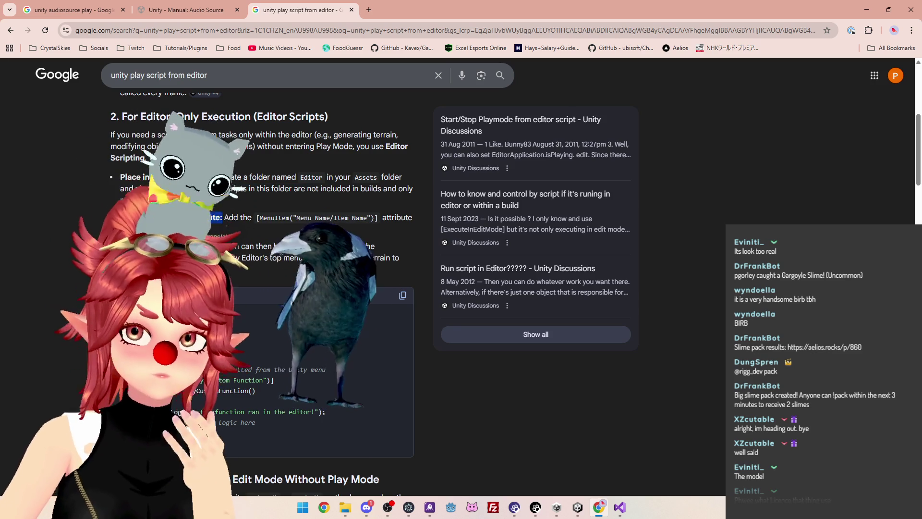
pyautogui.click(277, 245)
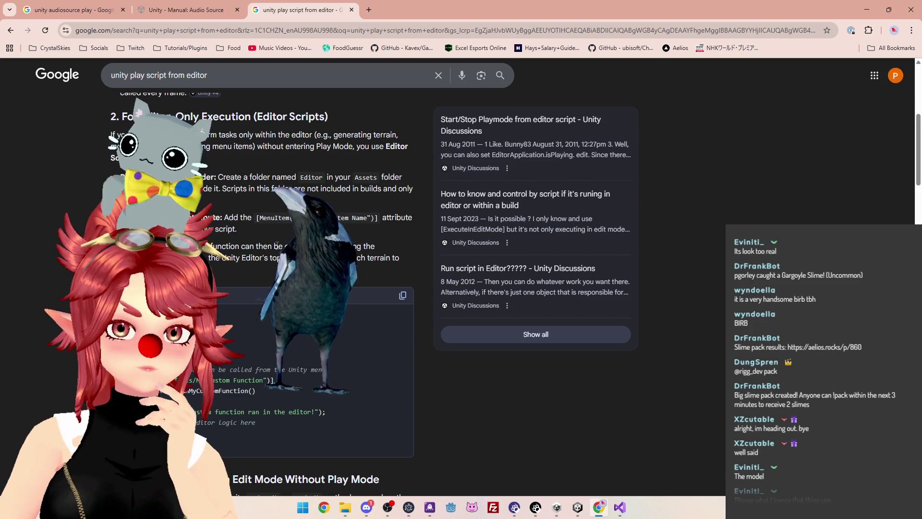
pyautogui.scroll(-2, 297, 226)
pyautogui.scroll(2, 316, 208)
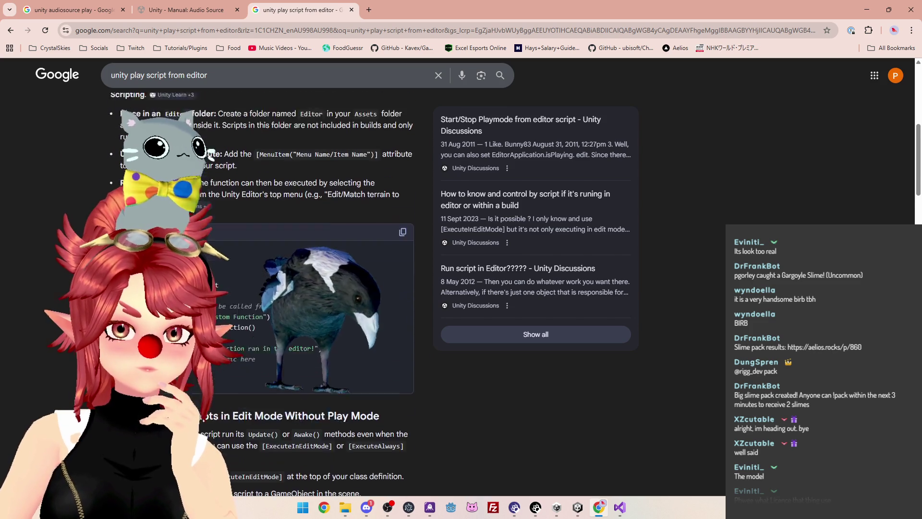
pyautogui.scroll(-1, 261, 226)
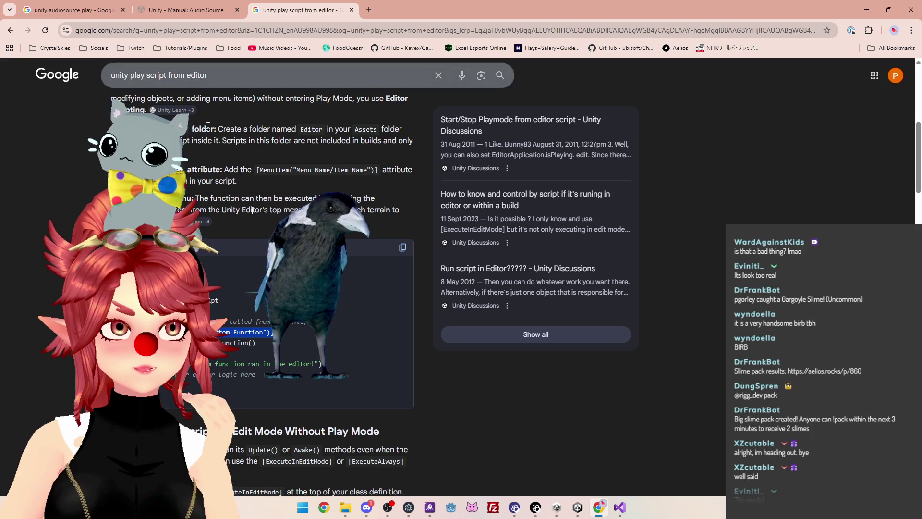
pyautogui.scroll(-3, 261, 288)
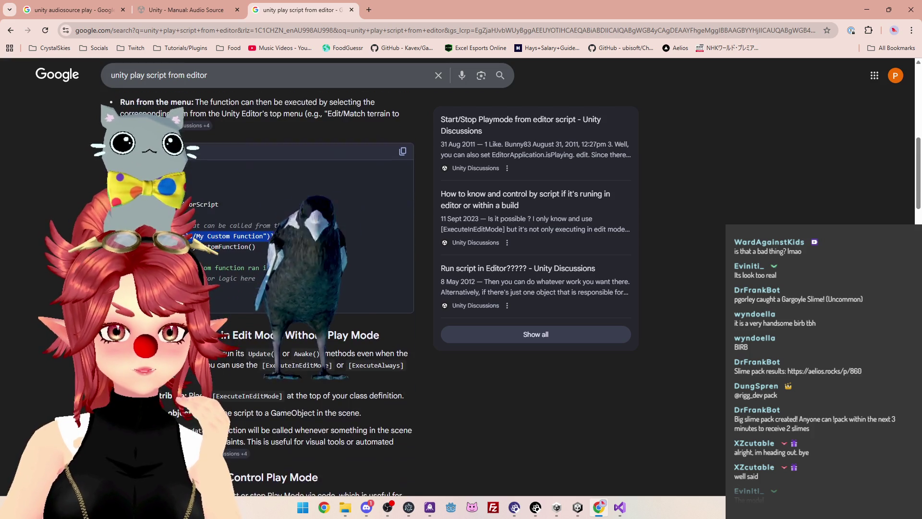
pyautogui.scroll(-1, 262, 289)
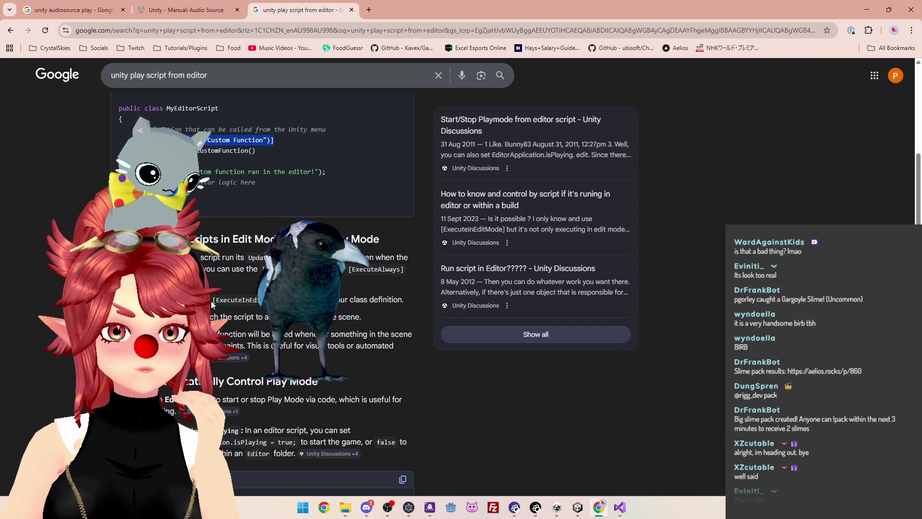
pyautogui.scroll(-5, 211, 304)
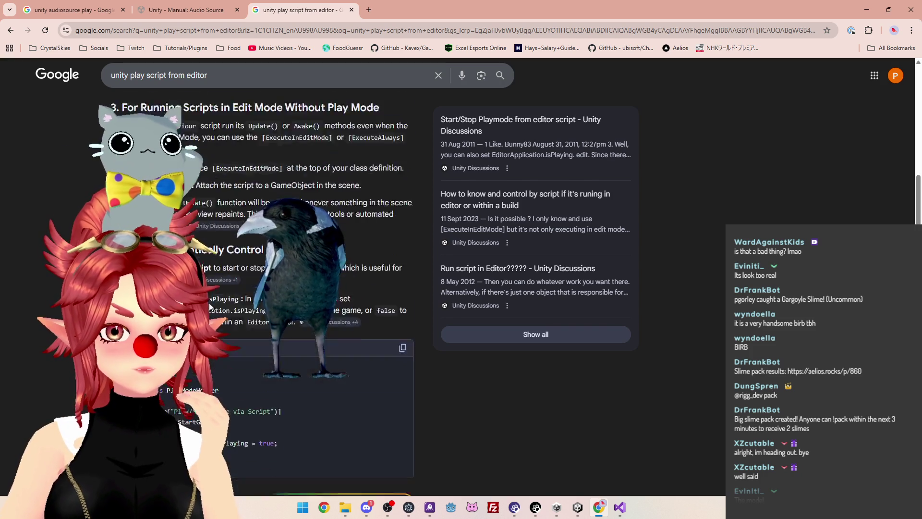
pyautogui.scroll(11, 353, 302)
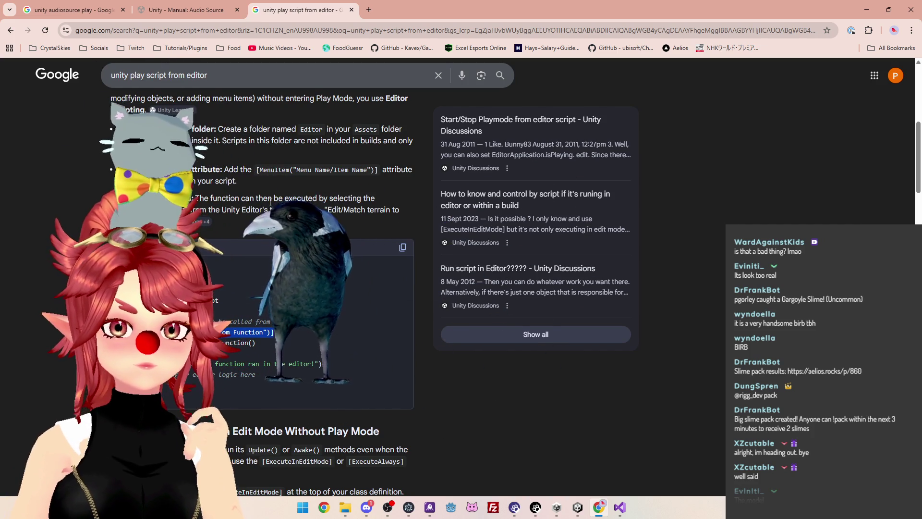
pyautogui.scroll(1, 273, 201)
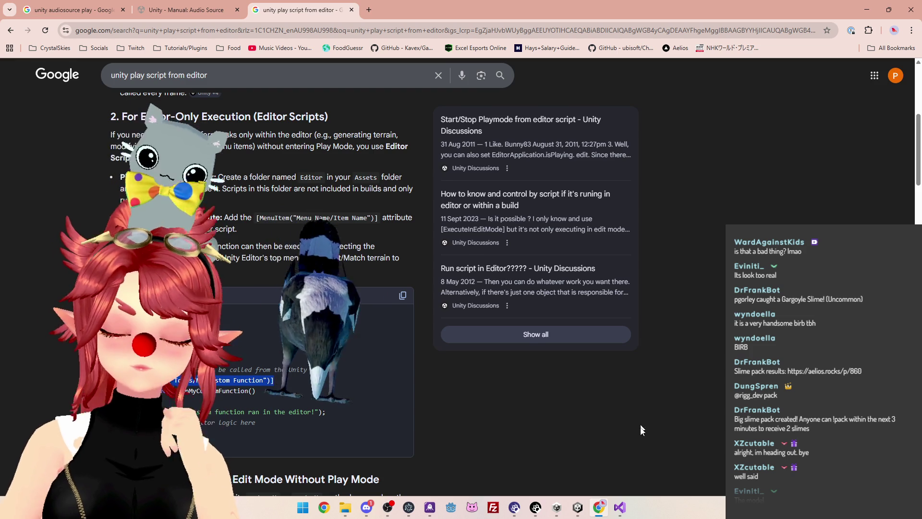
pyautogui.hotkey('alt', 'Tab')
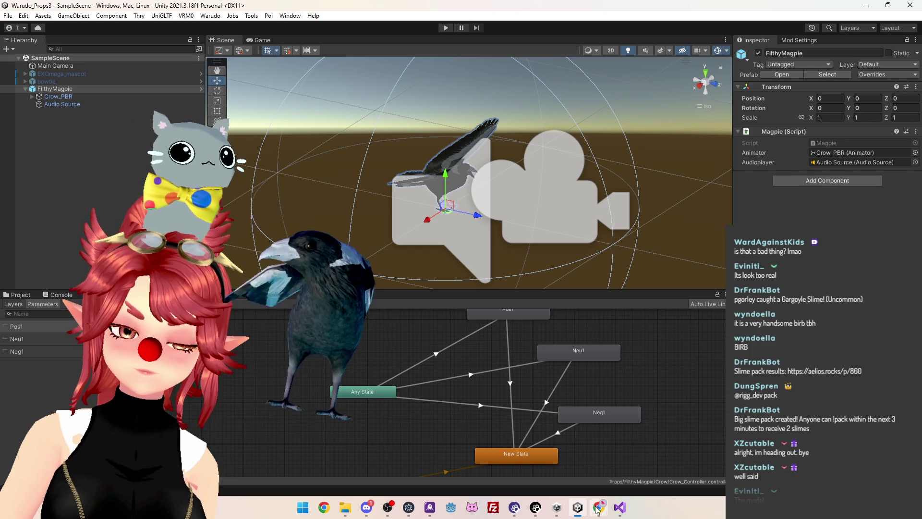
# Browse FilthyMagpie's Add Component list without adding anything
pyautogui.click(779, 184)
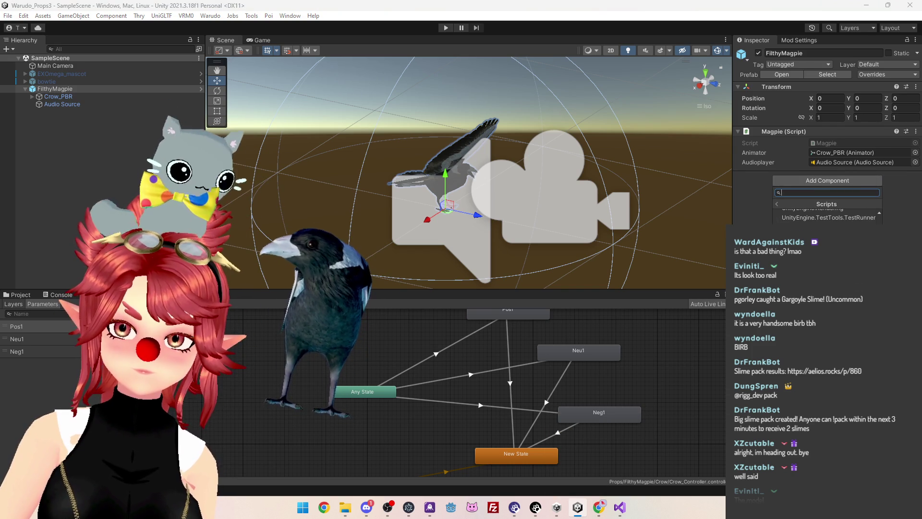
pyautogui.scroll(5, 779, 209)
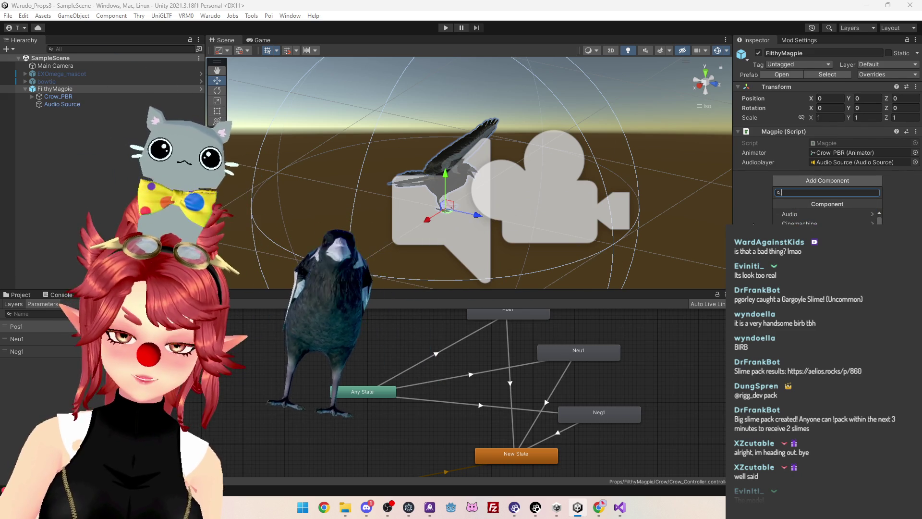
pyautogui.click(746, 186)
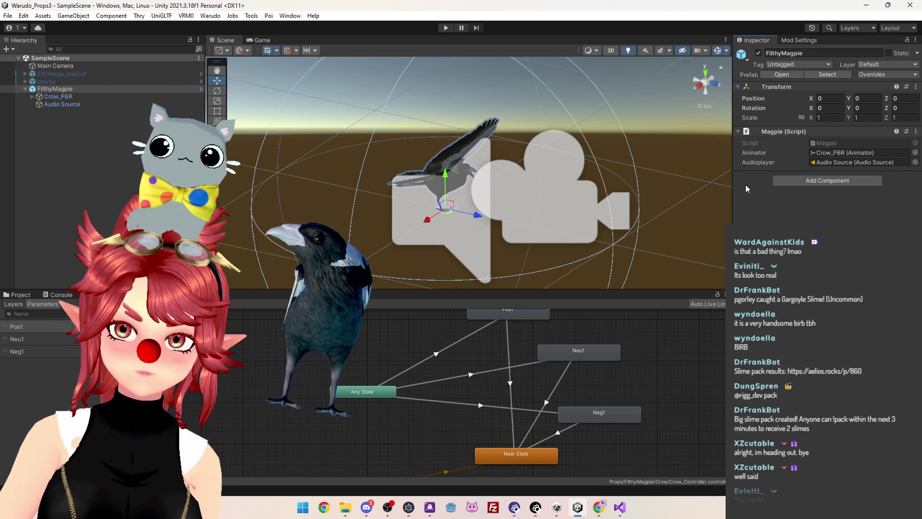
# Check the Audioplayer, Script, Animator and Magpie header options unchanged, then return to Chrome
pyautogui.rightClick(832, 166)
pyautogui.click(772, 142)
pyautogui.rightClick(773, 142)
pyautogui.click(757, 145)
pyautogui.rightClick(811, 145)
pyautogui.click(817, 152)
pyautogui.rightClick(754, 157)
pyautogui.click(817, 144)
pyautogui.rightClick(821, 147)
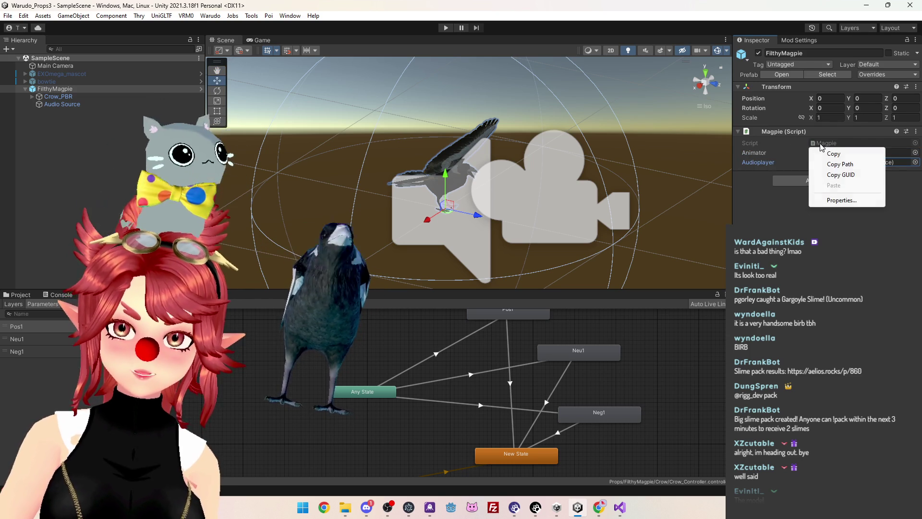
pyautogui.rightClick(822, 133)
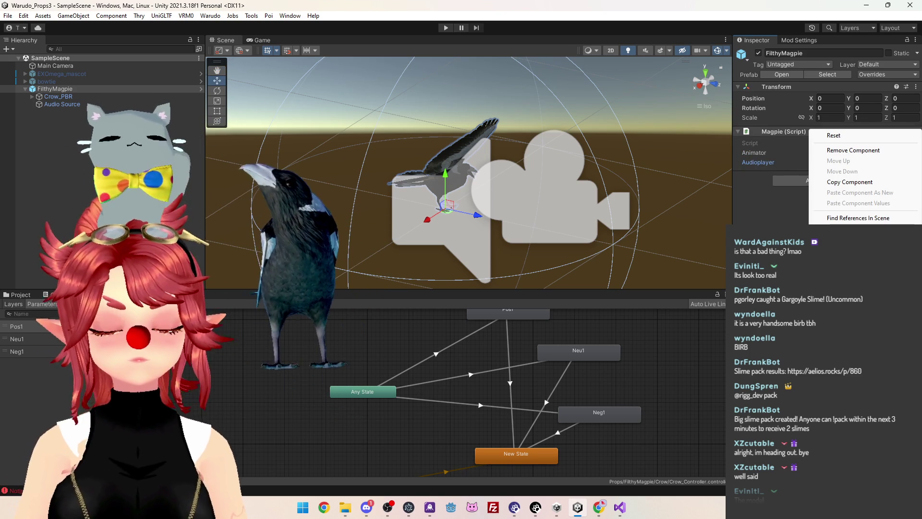
pyautogui.click(596, 505)
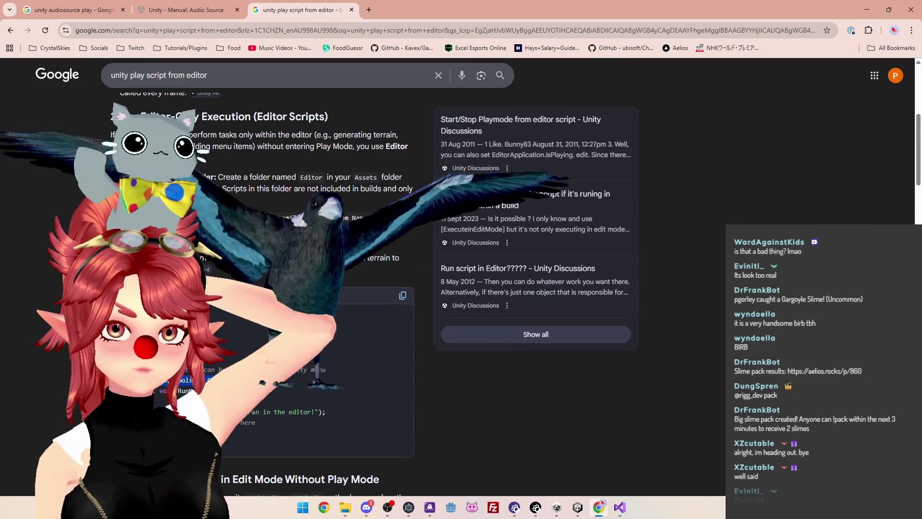
pyautogui.scroll(8, 247, 260)
pyautogui.scroll(-10, 247, 260)
pyautogui.scroll(-8, 247, 260)
pyautogui.scroll(1, 246, 262)
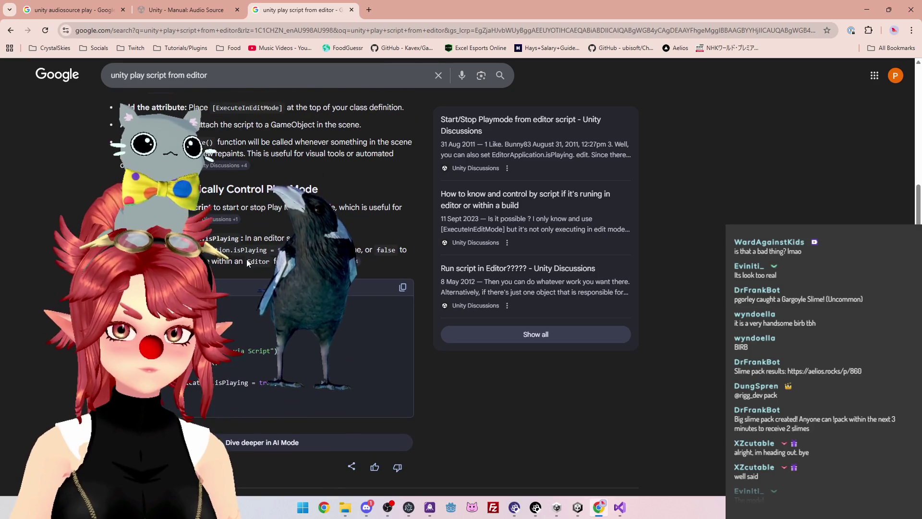
pyautogui.scroll(3, 247, 258)
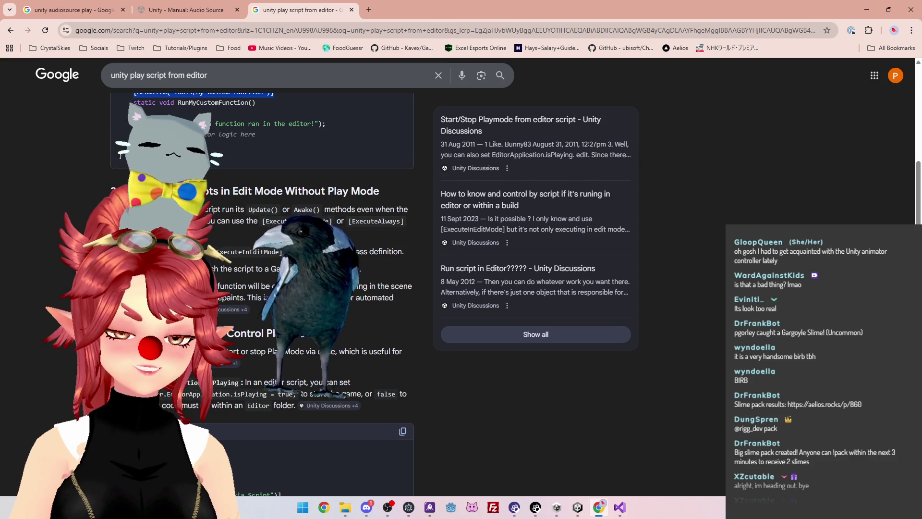
pyautogui.moveTo(317, 251); pyautogui.dragTo(371, 250)
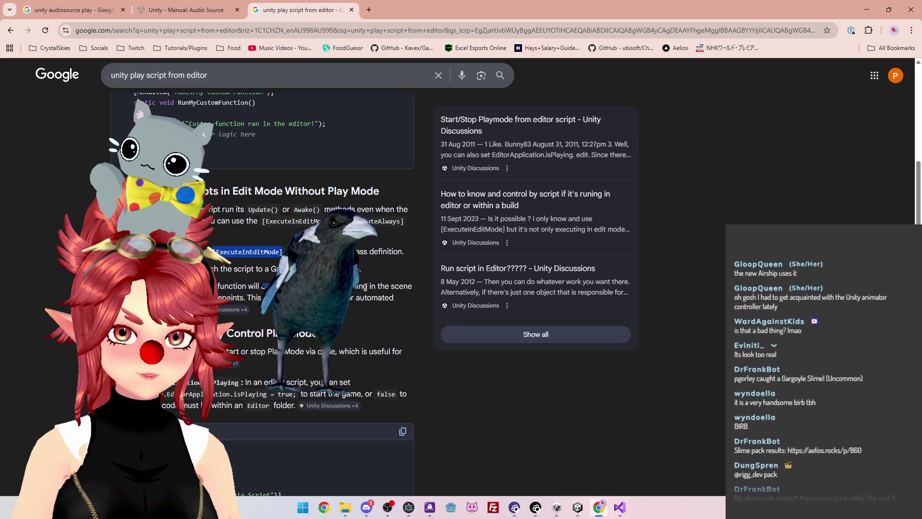
pyautogui.click(409, 309)
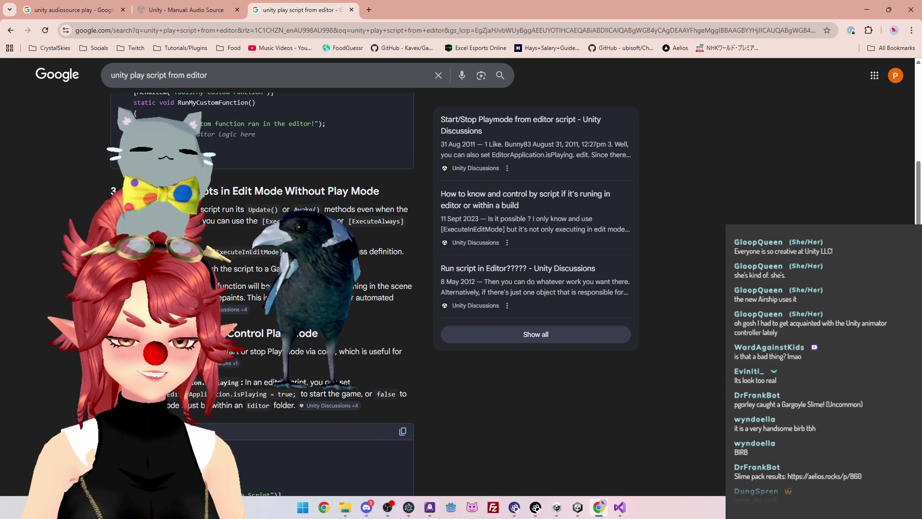
pyautogui.scroll(1, 264, 288)
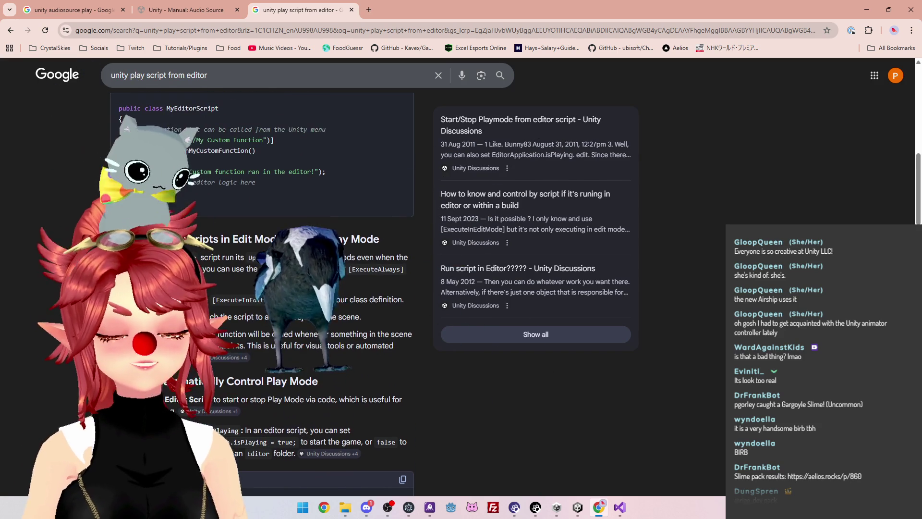
pyautogui.scroll(-1, 264, 289)
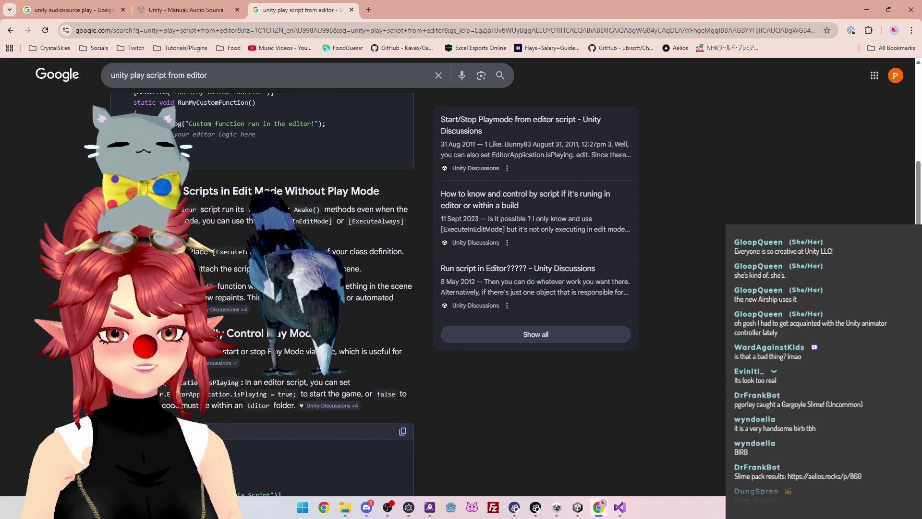
pyautogui.scroll(3, 263, 288)
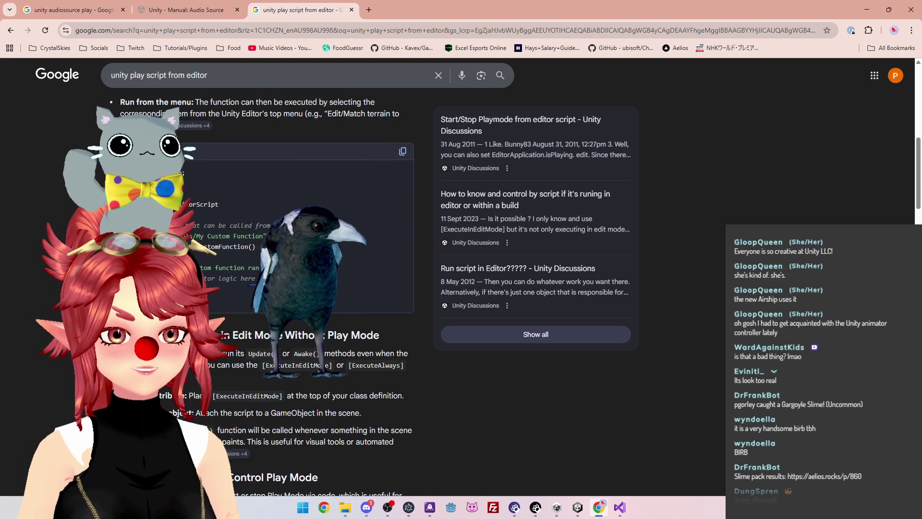
pyautogui.scroll(4, 264, 288)
pyautogui.tripleClick(266, 67)
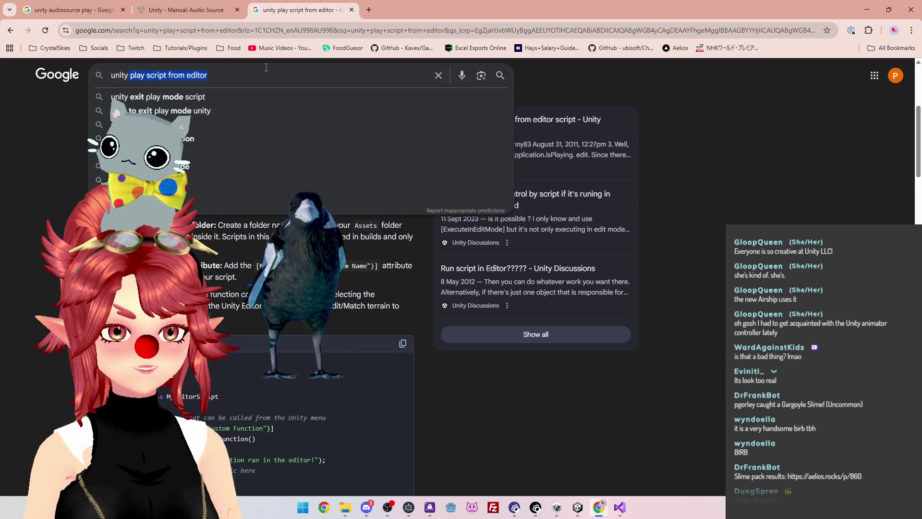
# Search 'unity toggle script from editor' and read through the AI Overview example code
pyautogui.write('unity toggle script from edit')
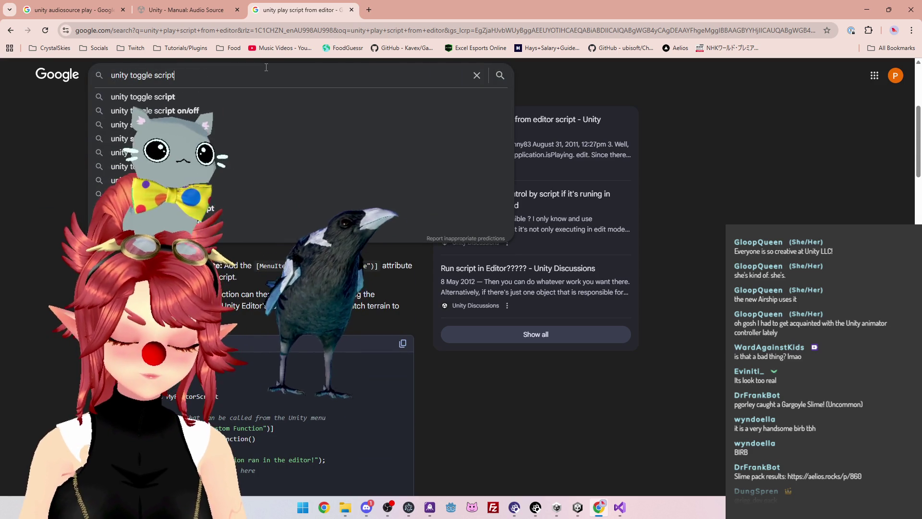
pyautogui.write('or')
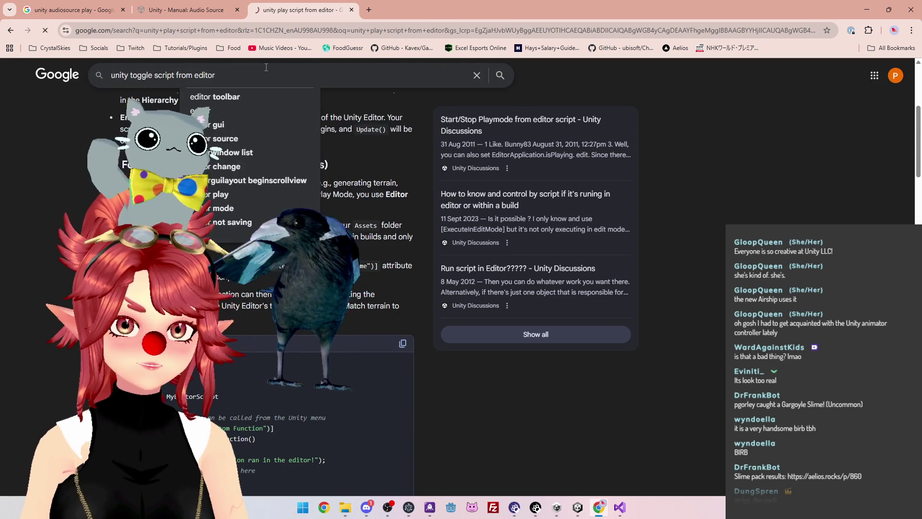
pyautogui.press('Return')
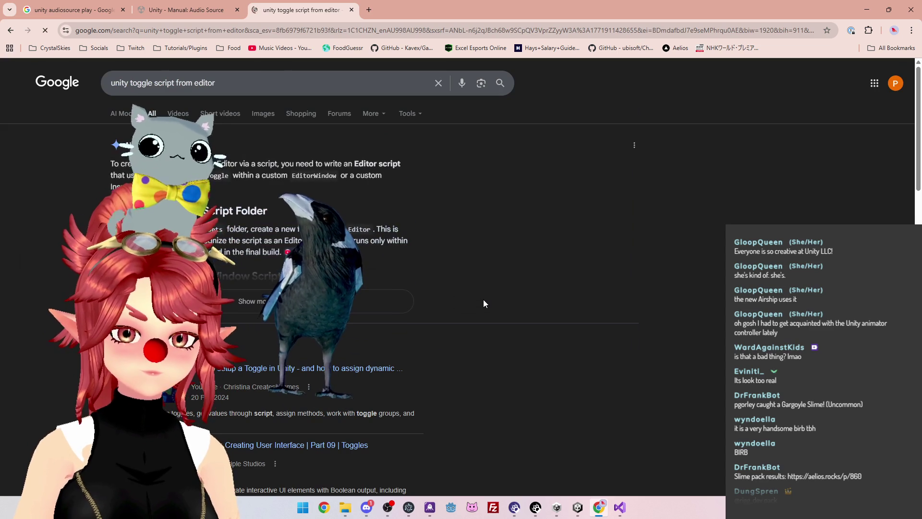
pyautogui.scroll(-4, 407, 248)
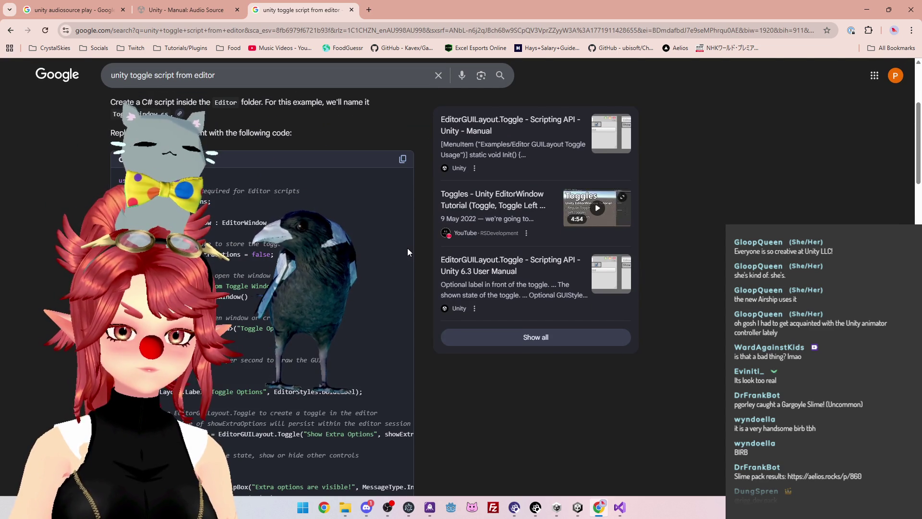
pyautogui.scroll(-2, 407, 248)
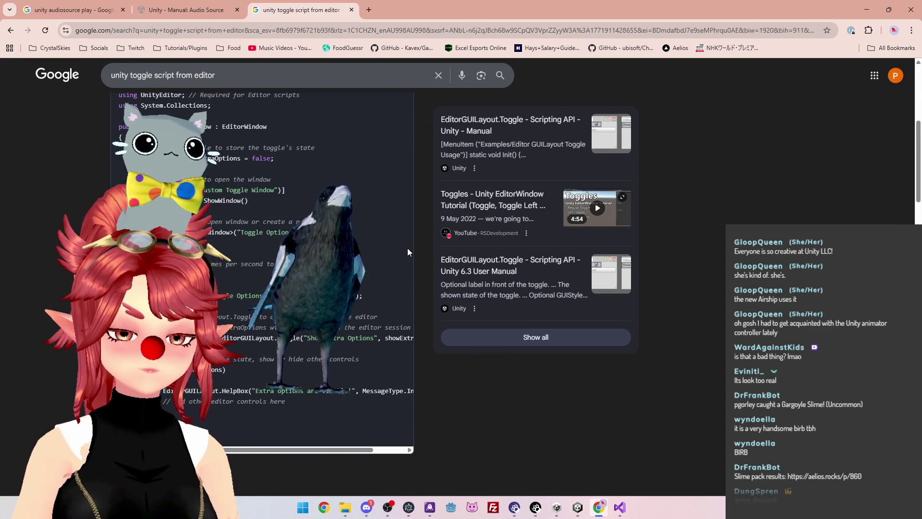
pyautogui.scroll(-1, 248, 240)
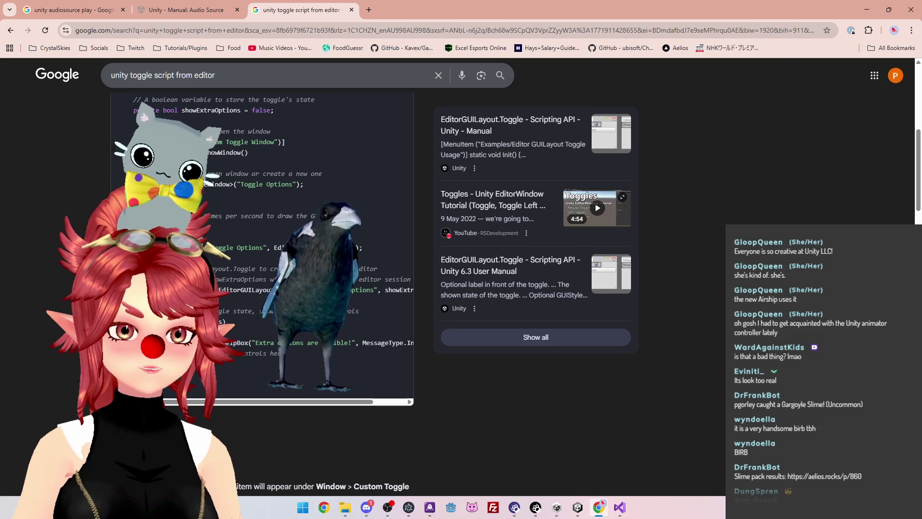
pyautogui.moveTo(192, 216); pyautogui.dragTo(293, 216)
pyautogui.click(261, 232)
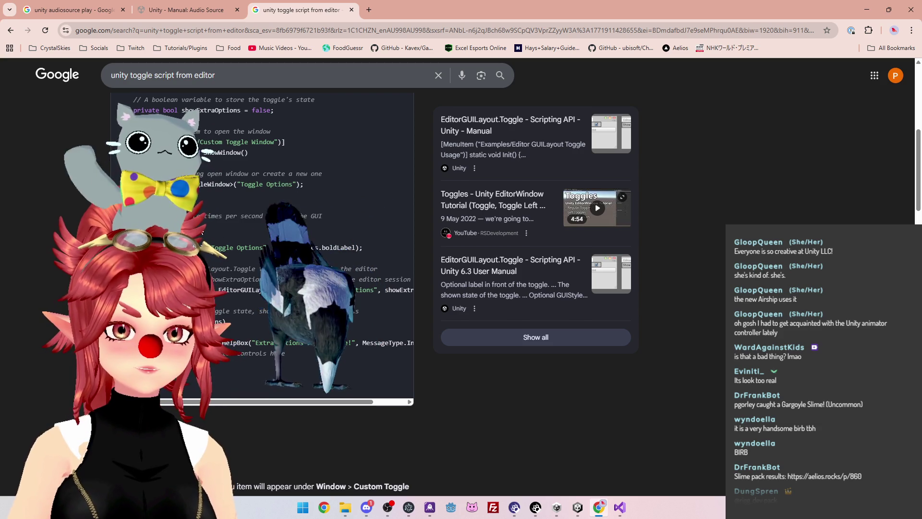
pyautogui.scroll(-1, 262, 240)
pyautogui.scroll(-6, 364, 151)
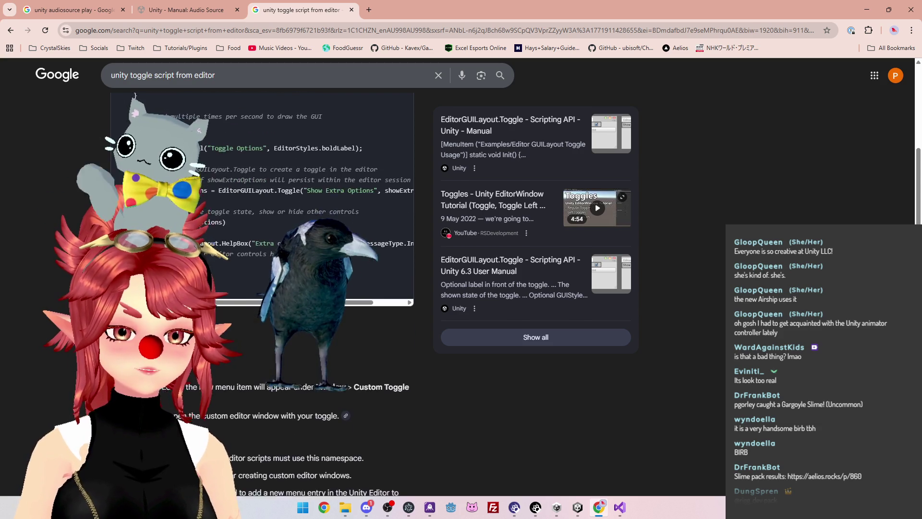
# Close the toggle-script results tab and bring Unity back to the front
pyautogui.click(352, 10)
pyautogui.click(888, 10)
pyautogui.click(857, 15)
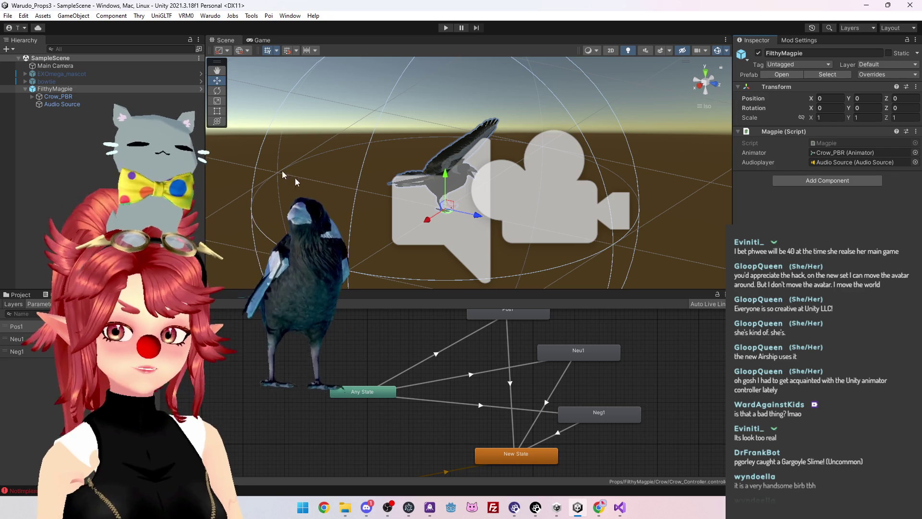
# Widen the Inspector and review Audio Source, FilthyMagpie's Magpie script and Crow_PBR's Animator
pyautogui.moveTo(609, 237)
pyautogui.mouseDown()
pyautogui.moveTo(612, 215)
pyautogui.moveTo(577, 212)
pyautogui.moveTo(600, 231)
pyautogui.mouseUp()
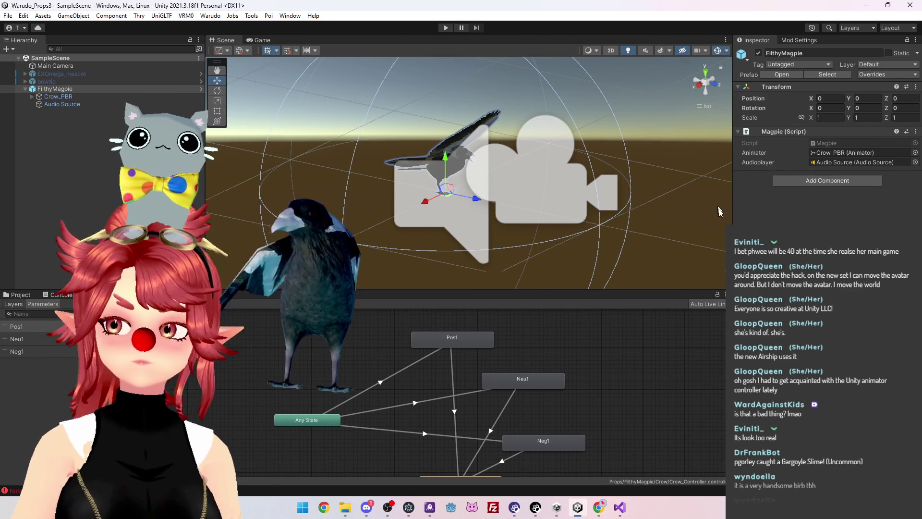
pyautogui.moveTo(733, 217); pyautogui.dragTo(664, 218)
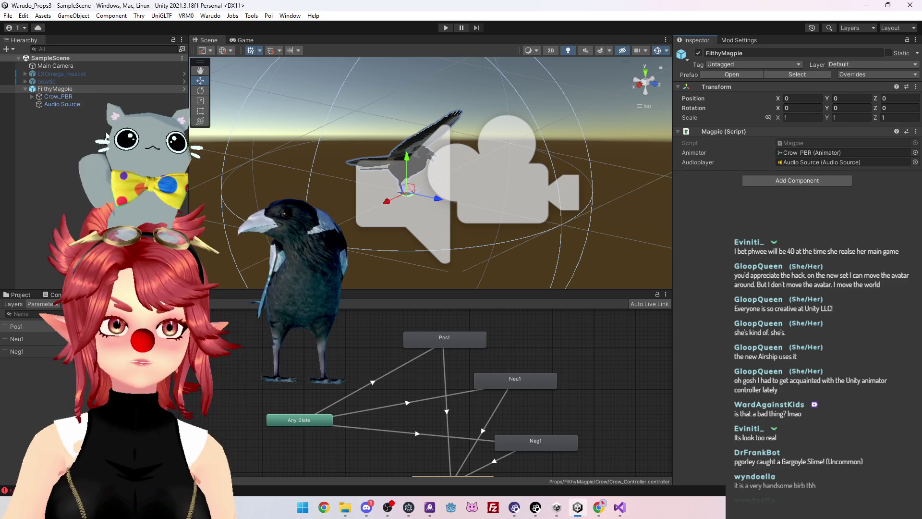
pyautogui.click(63, 105)
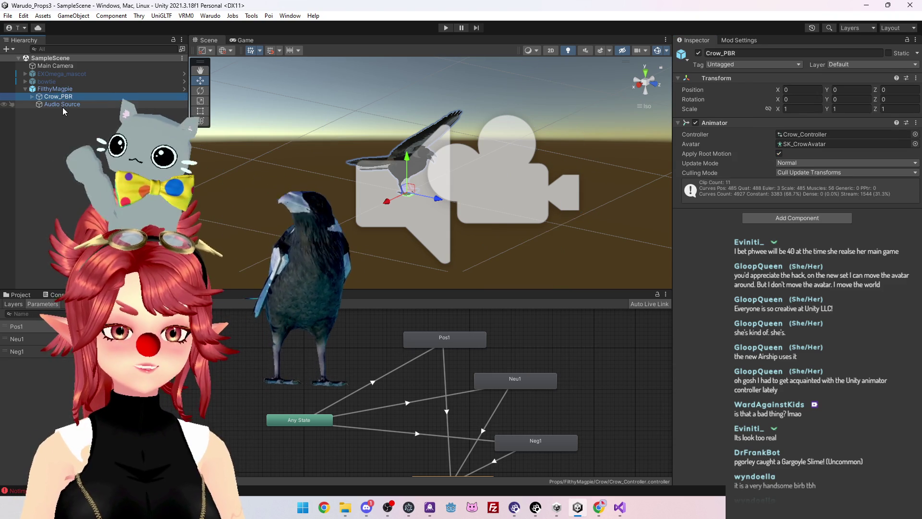
pyautogui.click(55, 89)
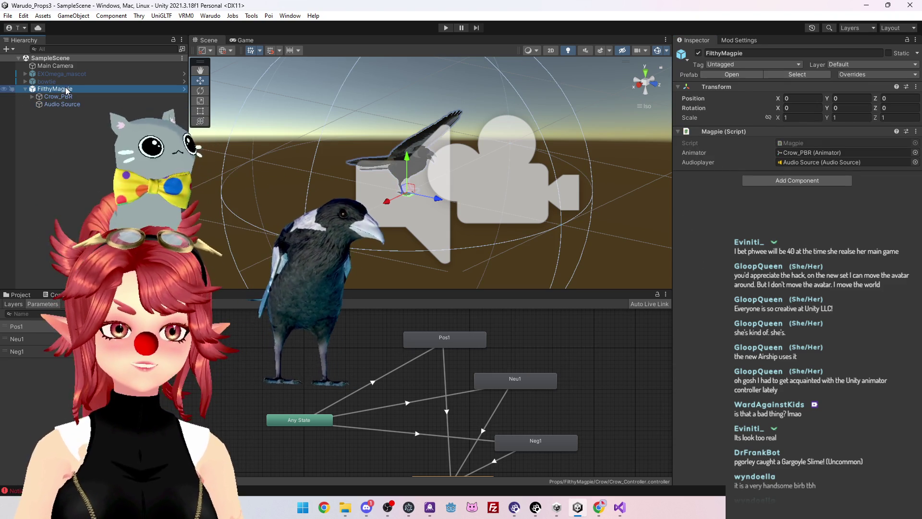
pyautogui.click(100, 97)
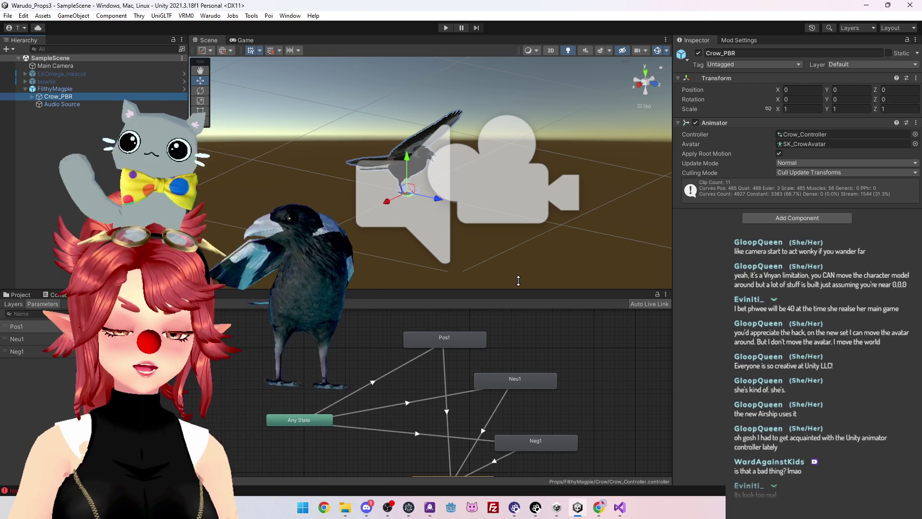
pyautogui.moveTo(541, 289); pyautogui.dragTo(576, 272)
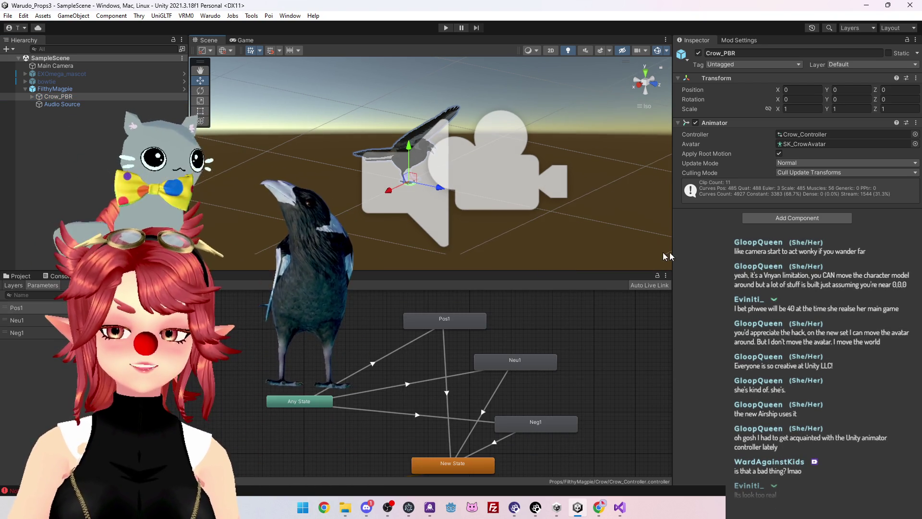
# Enlarge the Animator graph so the New State node is visible
pyautogui.moveTo(672, 253); pyautogui.dragTo(765, 253)
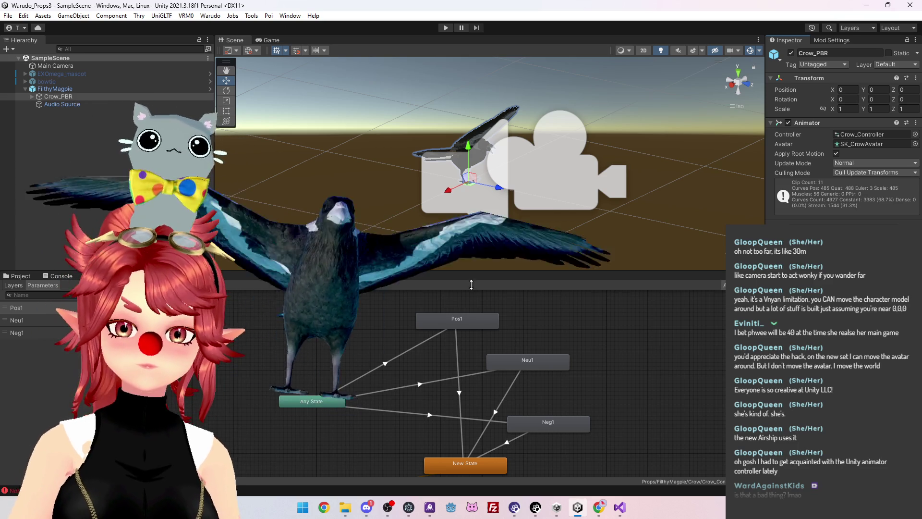
pyautogui.moveTo(496, 270); pyautogui.dragTo(495, 268)
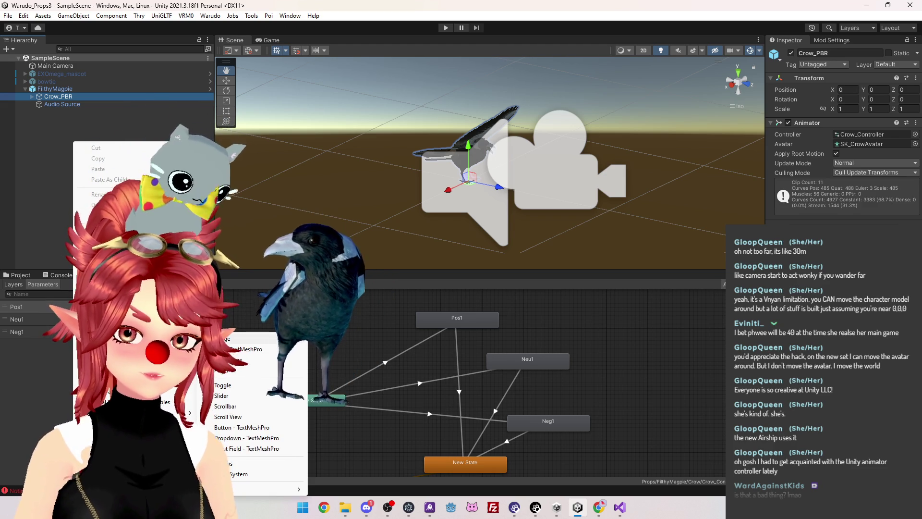
# Add a Button - TextMeshPro, dismiss the TMP Importer, and inspect Button, Canvas and EventSystem
pyautogui.click(229, 428)
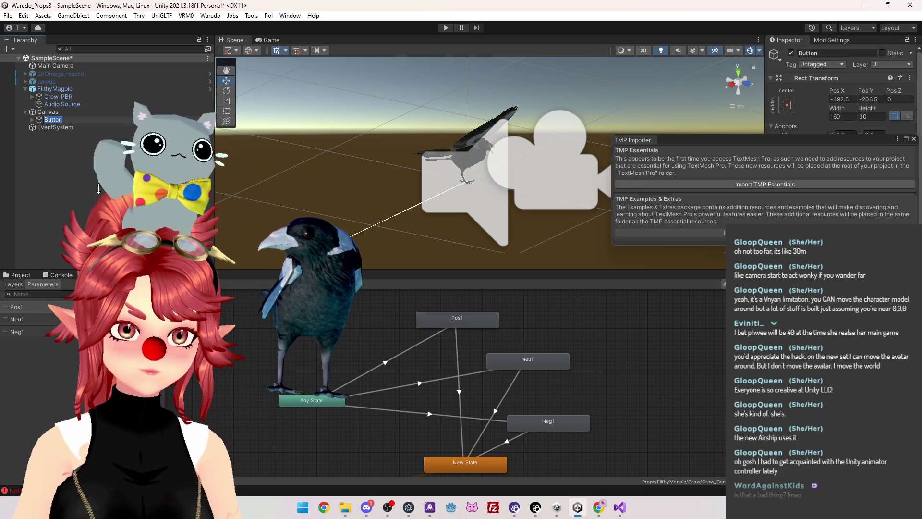
pyautogui.click(66, 169)
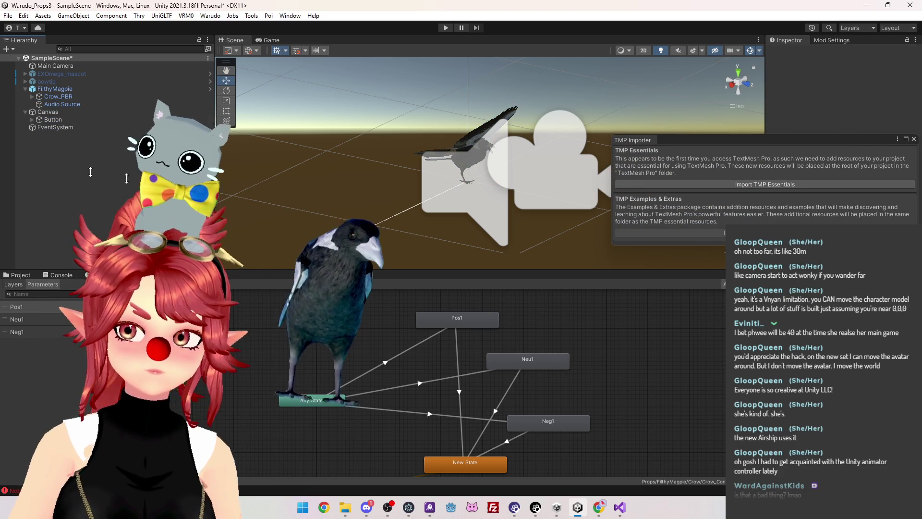
pyautogui.moveTo(771, 143); pyautogui.dragTo(551, 250)
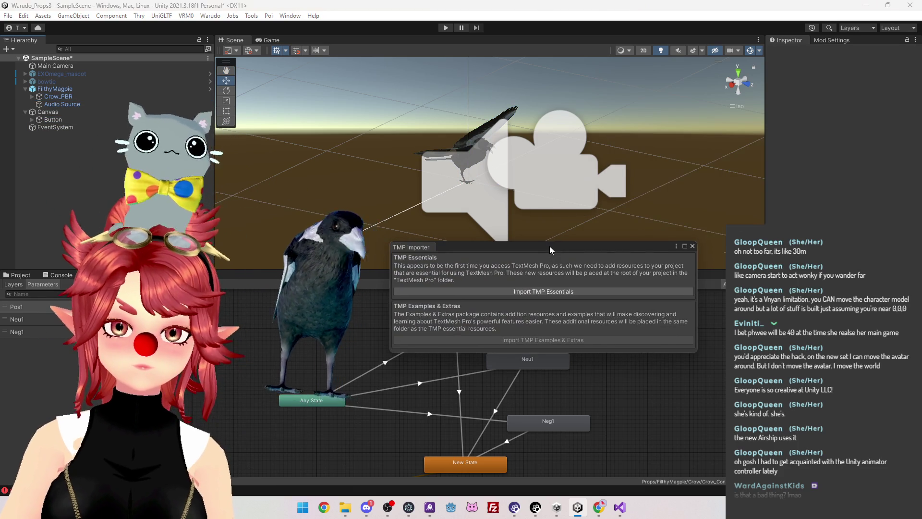
pyautogui.click(692, 246)
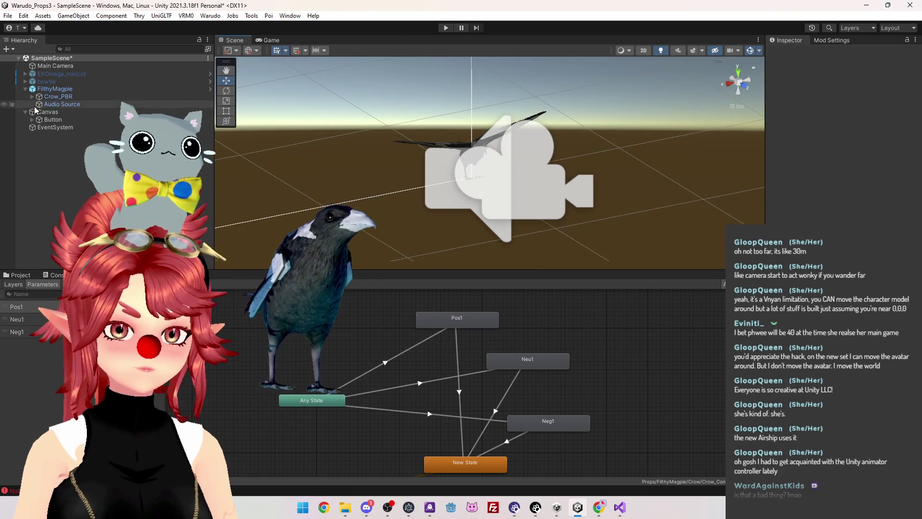
pyautogui.click(51, 120)
pyautogui.click(45, 113)
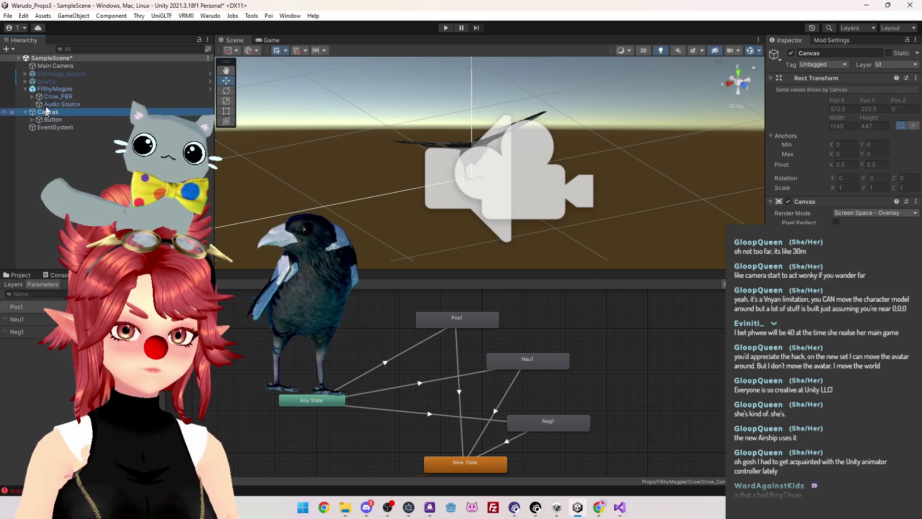
pyautogui.click(55, 127)
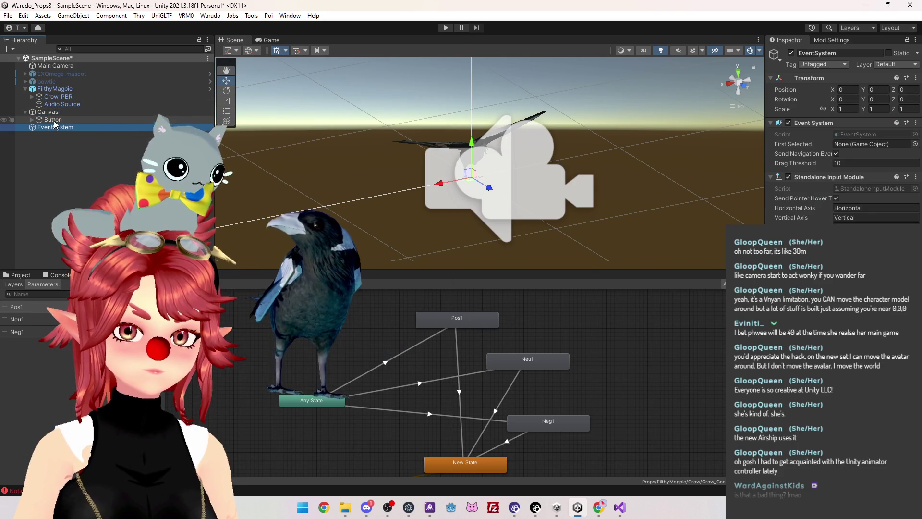
pyautogui.click(51, 120)
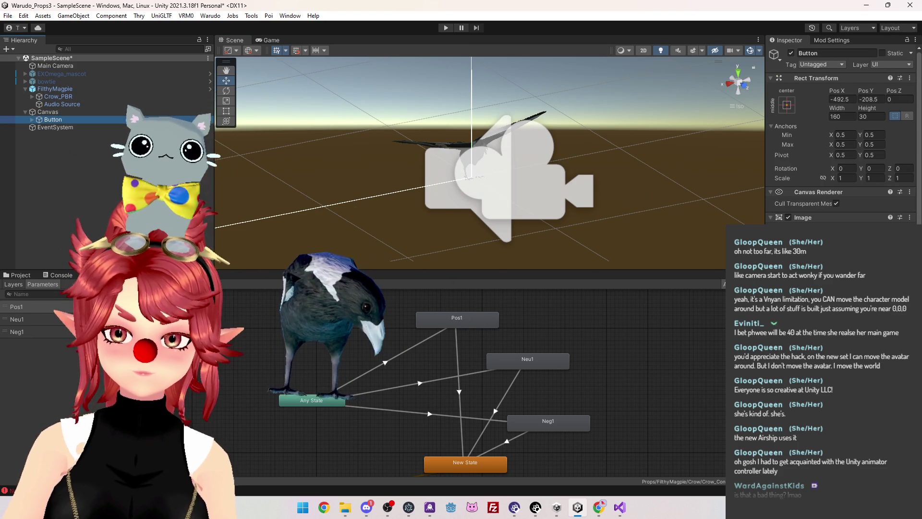
pyautogui.moveTo(765, 144); pyautogui.dragTo(701, 145)
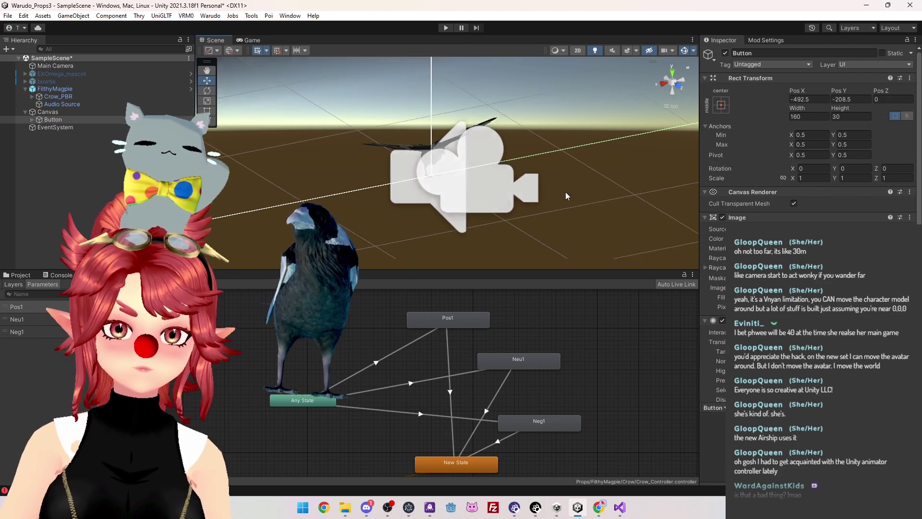
# Run a Play mode test, closing the TMP Importer prompt, then stop it
pyautogui.click(445, 28)
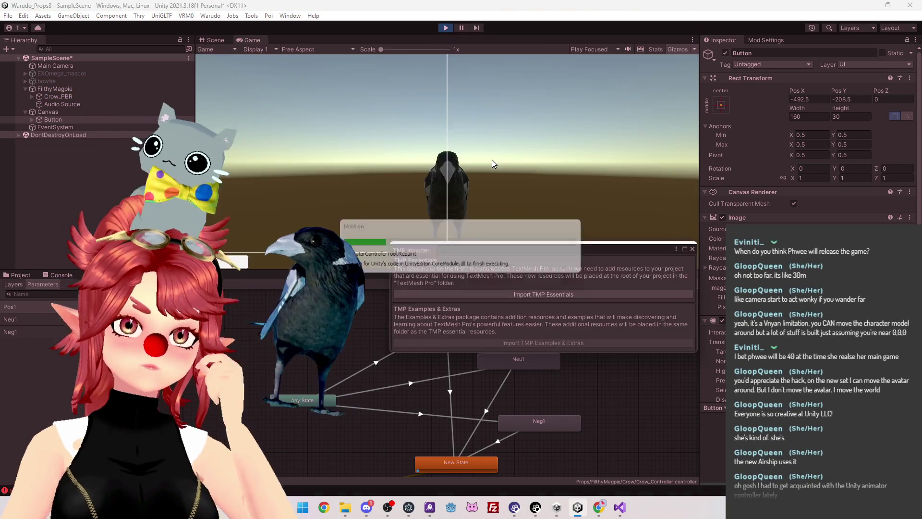
pyautogui.moveTo(602, 247); pyautogui.dragTo(550, 185)
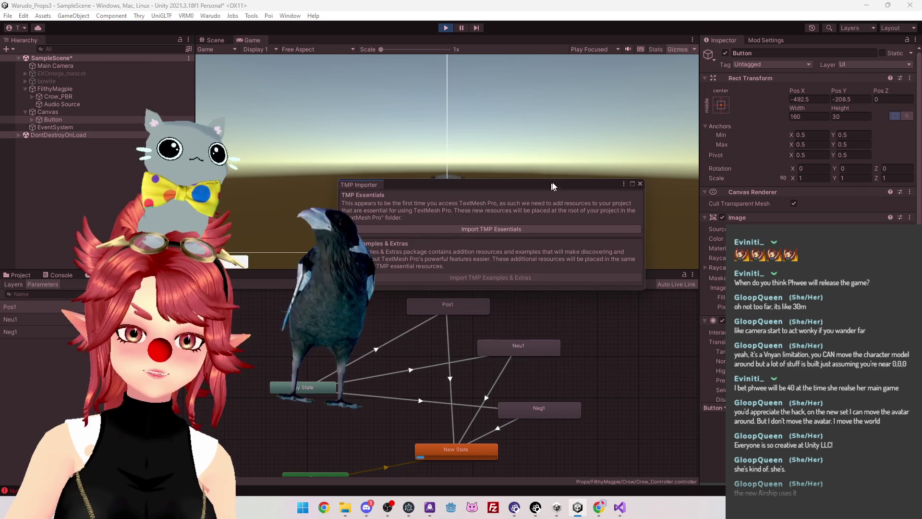
pyautogui.click(640, 183)
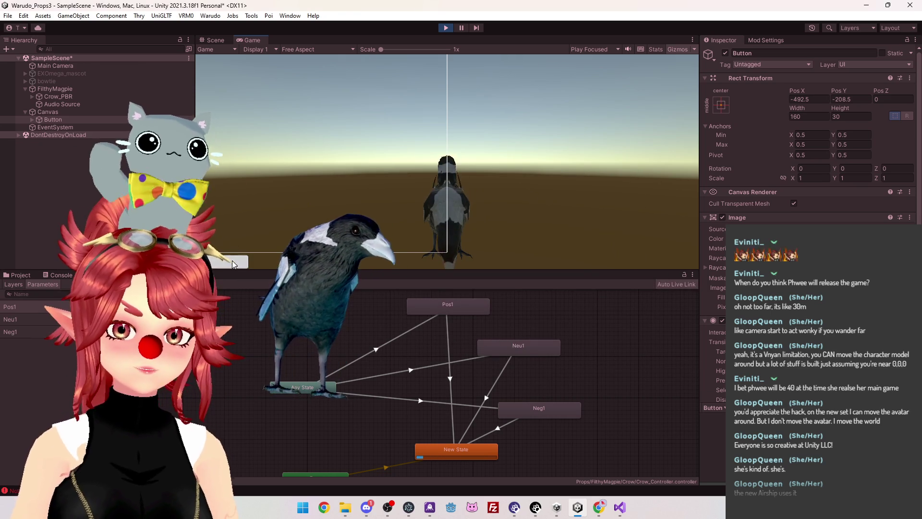
pyautogui.click(447, 29)
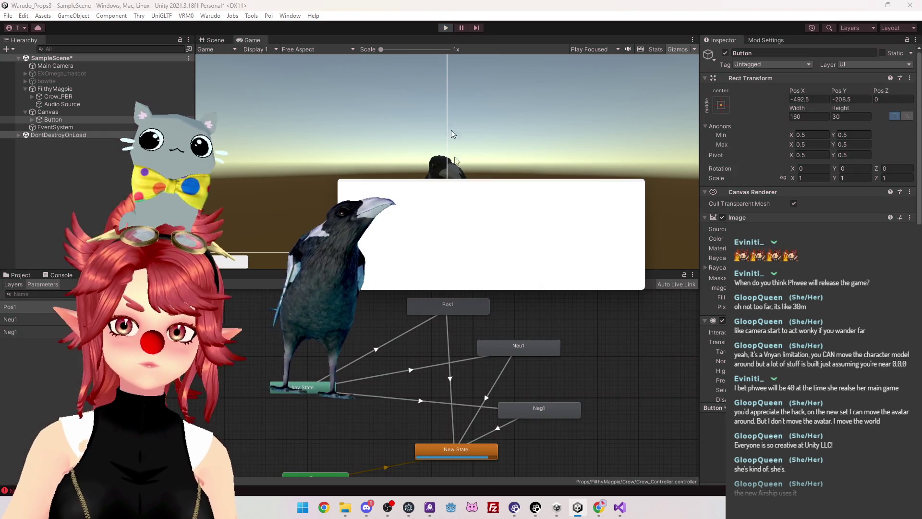
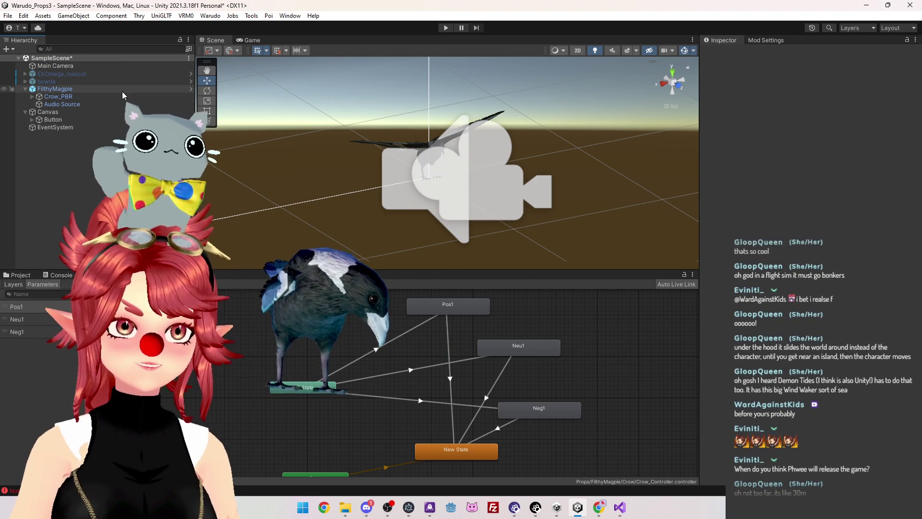
# Inspect the Audio Source, Crow_PBR and Button objects, ending on the Button's On Click list
pyautogui.click(82, 103)
pyautogui.click(75, 119)
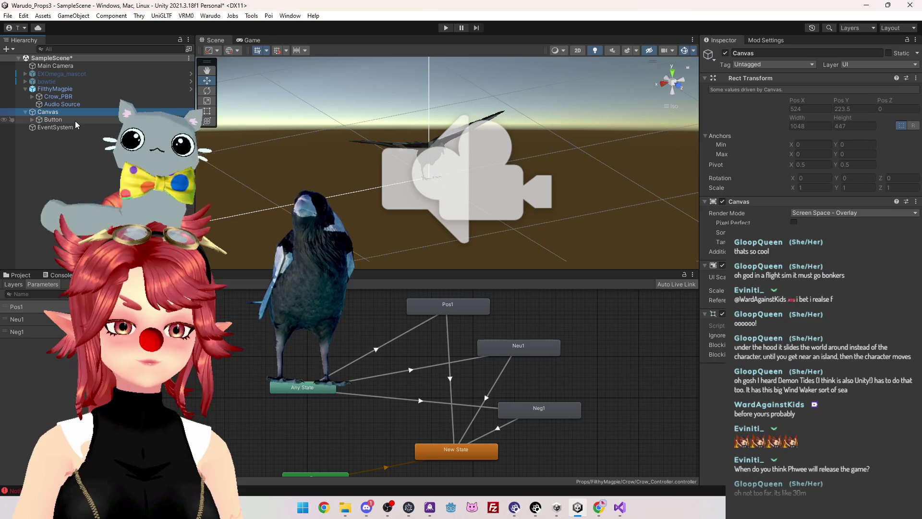
pyautogui.click(72, 102)
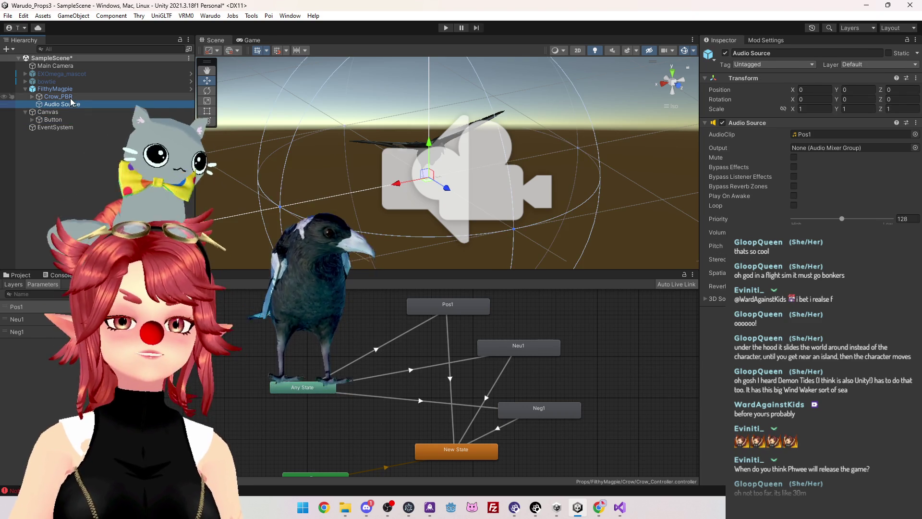
pyautogui.click(70, 99)
pyautogui.click(71, 117)
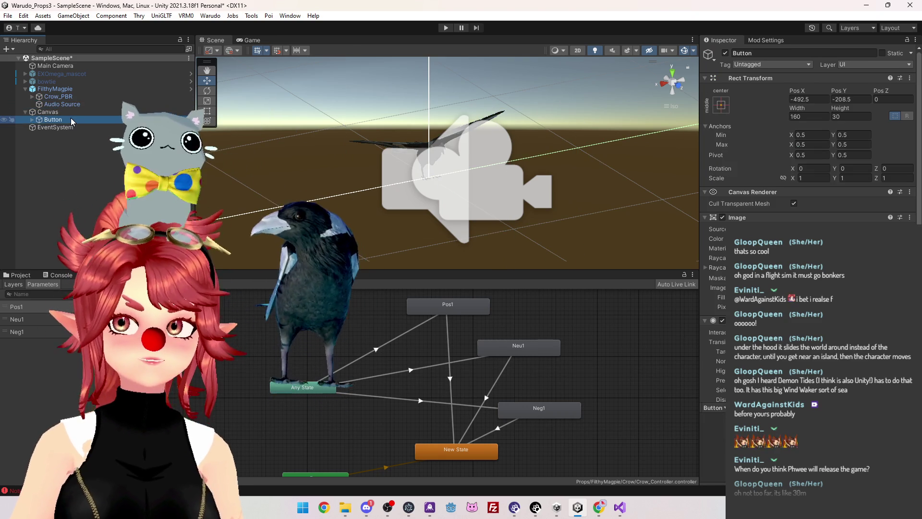
pyautogui.click(70, 97)
pyautogui.click(70, 105)
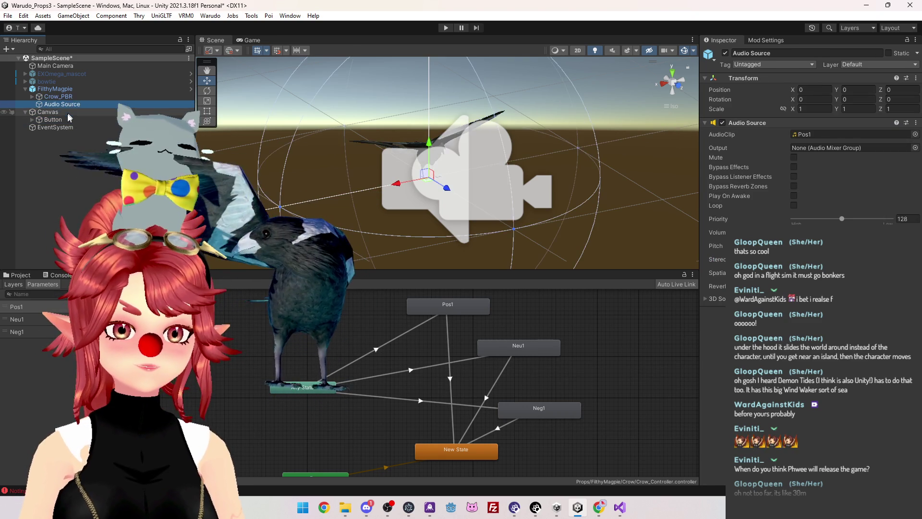
pyautogui.click(68, 120)
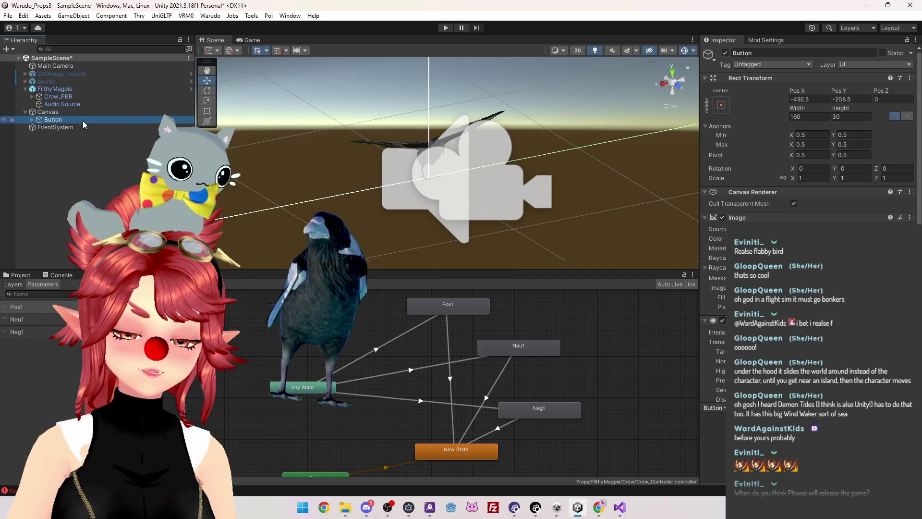
pyautogui.scroll(-1, 807, 288)
pyautogui.scroll(-5, 807, 145)
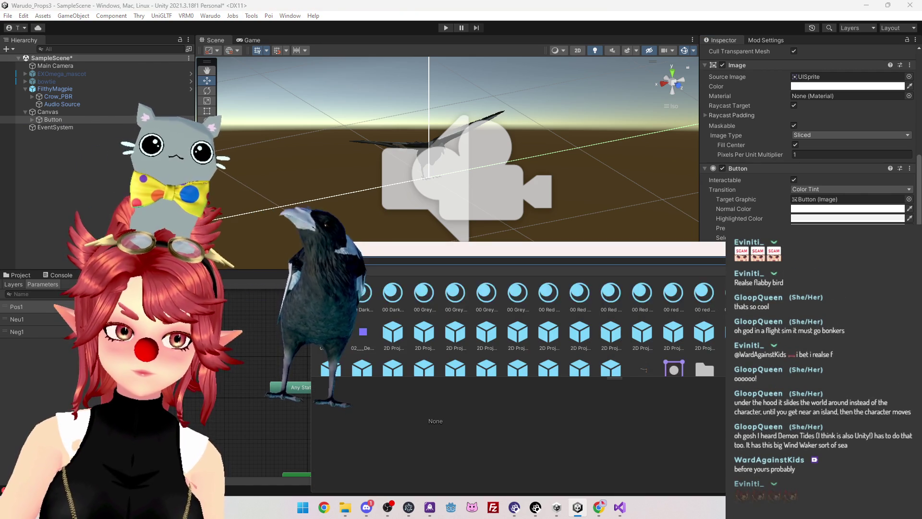
# Make the Button's On Click call FilthyMagpie's Magpie.Ask(), then enter Play mode
pyautogui.click(56, 89)
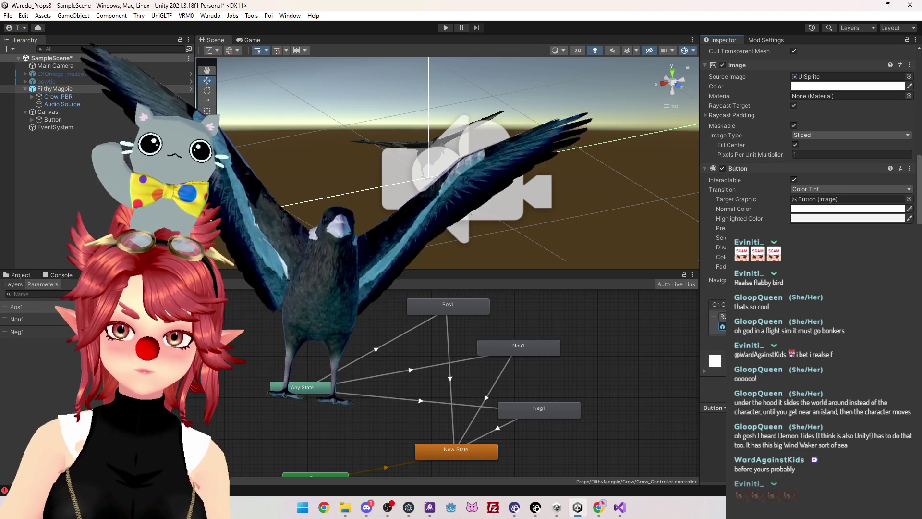
pyautogui.click(817, 316)
pyautogui.click(687, 417)
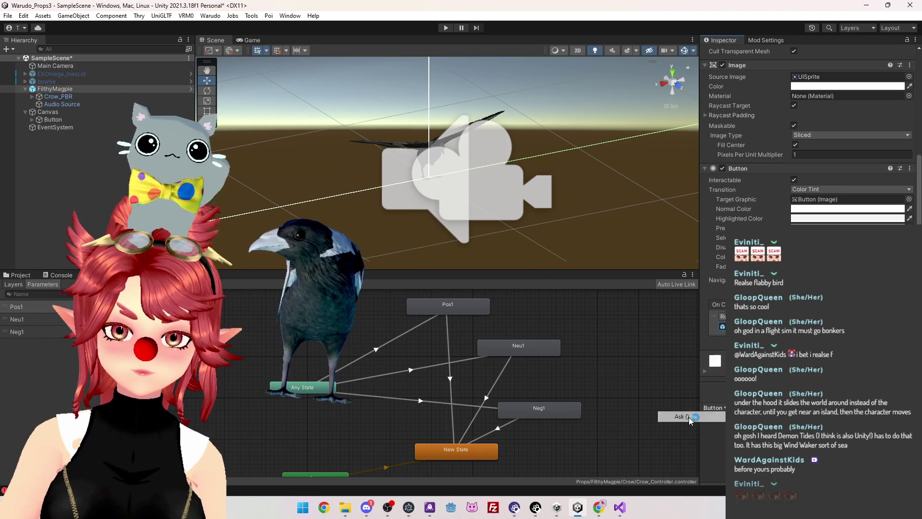
pyautogui.click(446, 27)
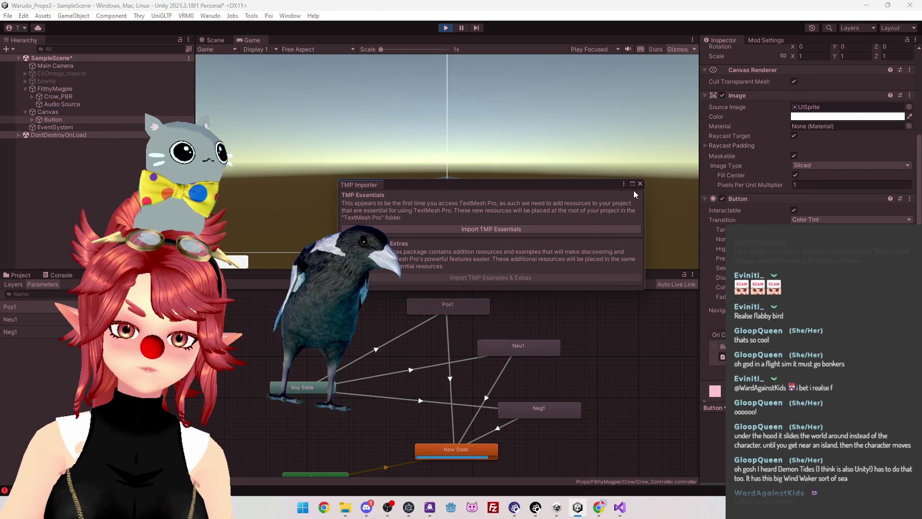
# Dismiss the TMP Importer window and trigger Pos1 with the in-game button
pyautogui.moveTo(547, 186); pyautogui.dragTo(581, 141)
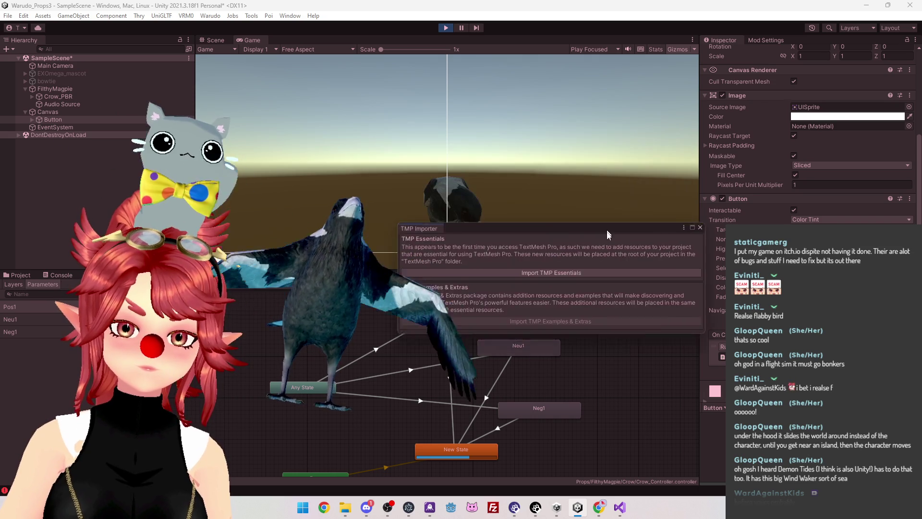
pyautogui.moveTo(582, 145); pyautogui.dragTo(614, 327)
pyautogui.click(708, 327)
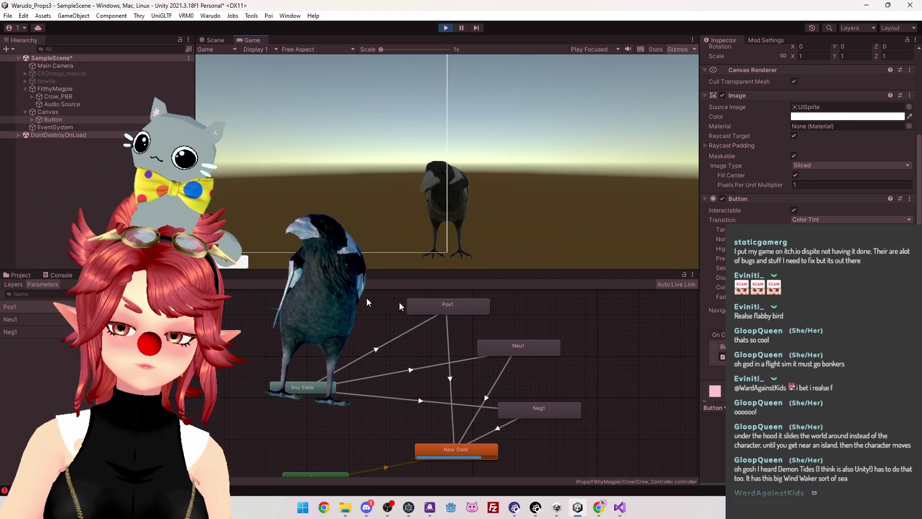
pyautogui.click(238, 267)
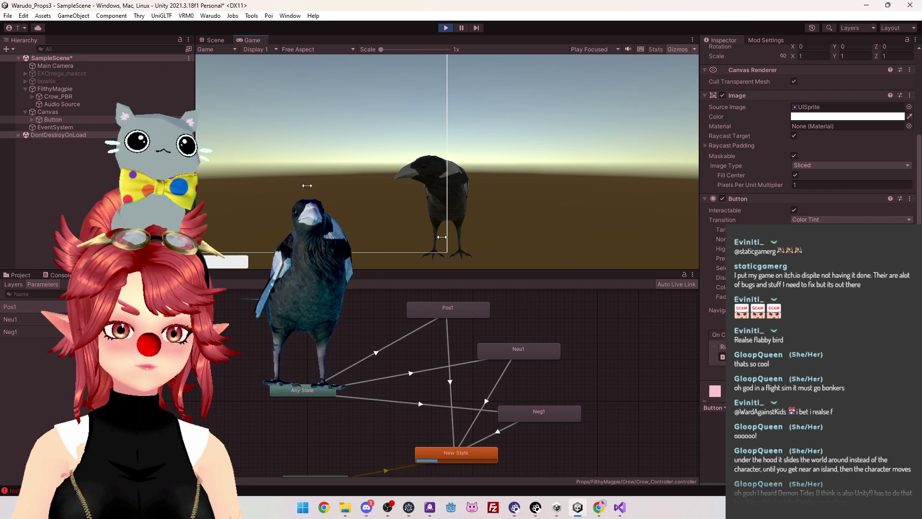
# Set the Pos1 state's speed to 0.5, retest it, and bring up the Animation window
pyautogui.click(434, 309)
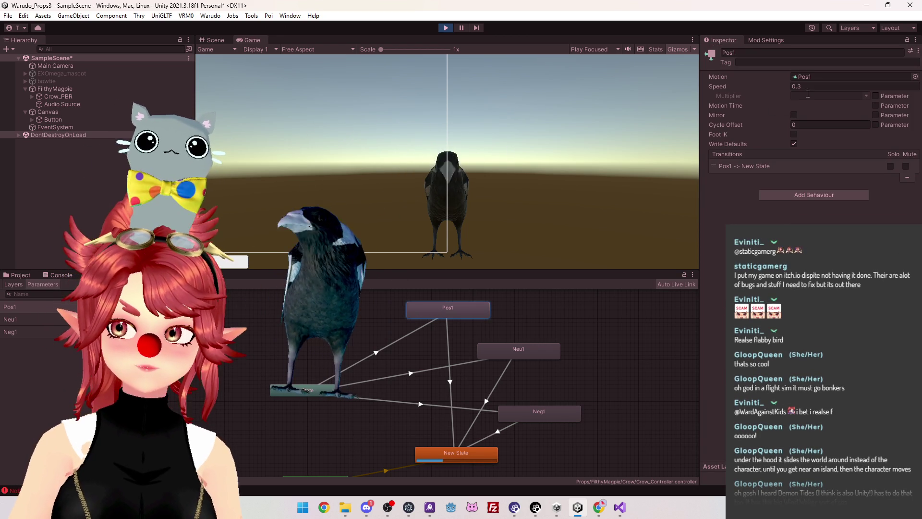
pyautogui.press('BackSpace')
pyautogui.write('5')
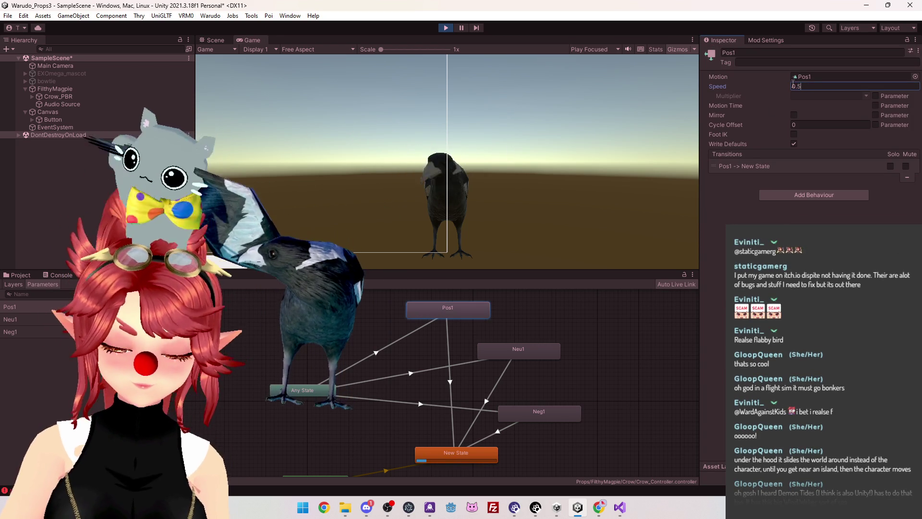
pyautogui.click(229, 262)
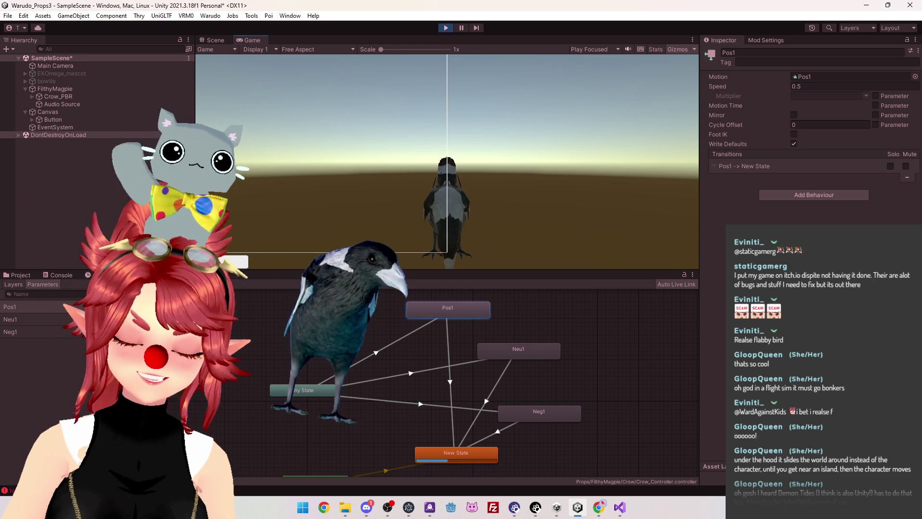
pyautogui.click(230, 267)
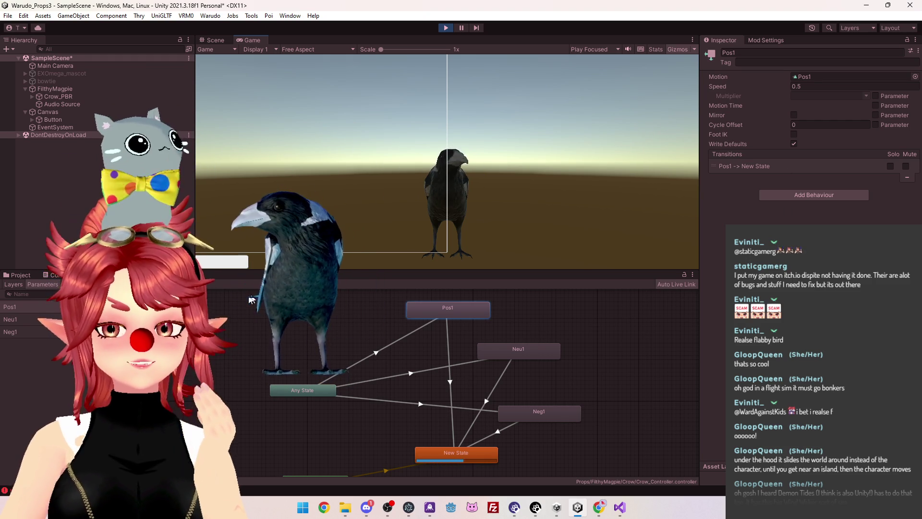
pyautogui.hotkey('ctrl', '6')
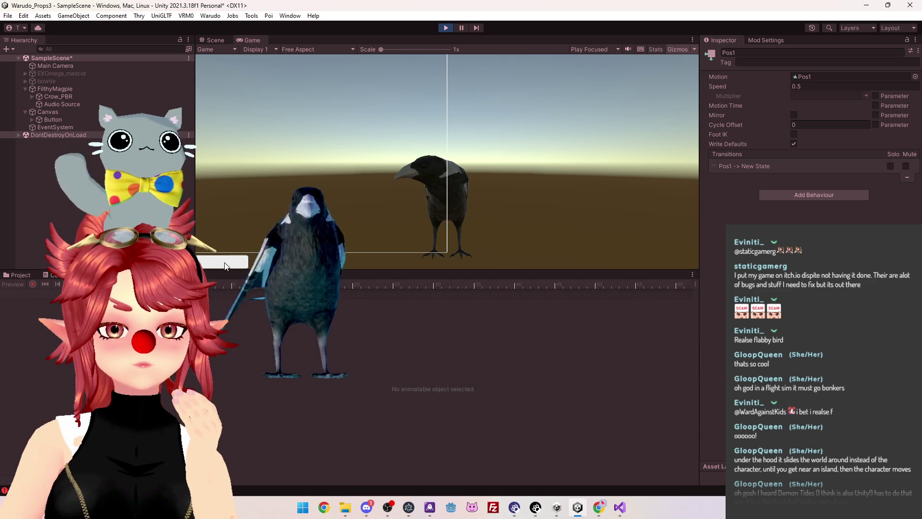
# Select Crow_PBR, review the Pos1 clip's keyframes, then return to the Animator graph
pyautogui.click(55, 89)
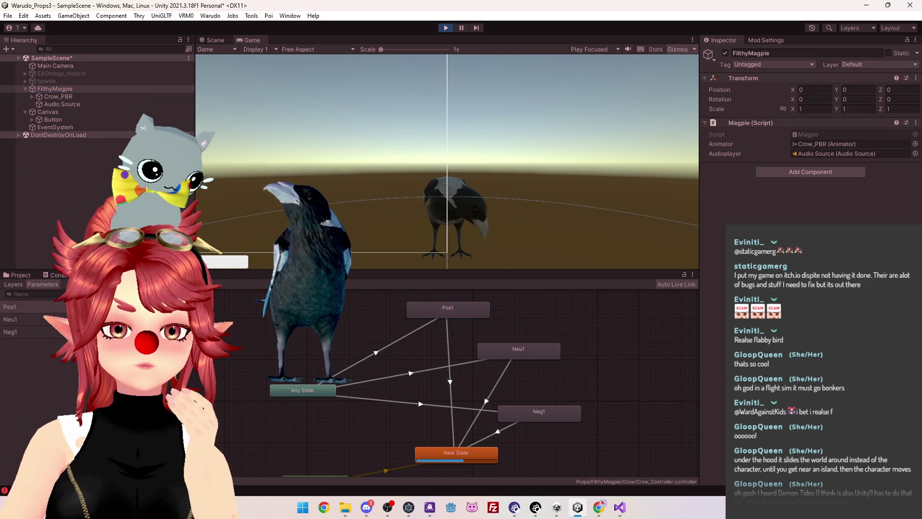
pyautogui.click(48, 97)
pyautogui.click(31, 294)
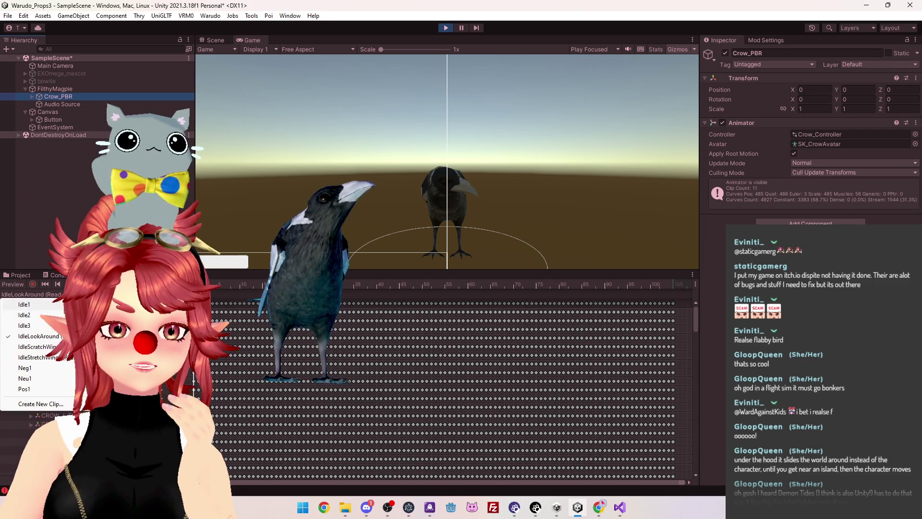
pyautogui.click(30, 389)
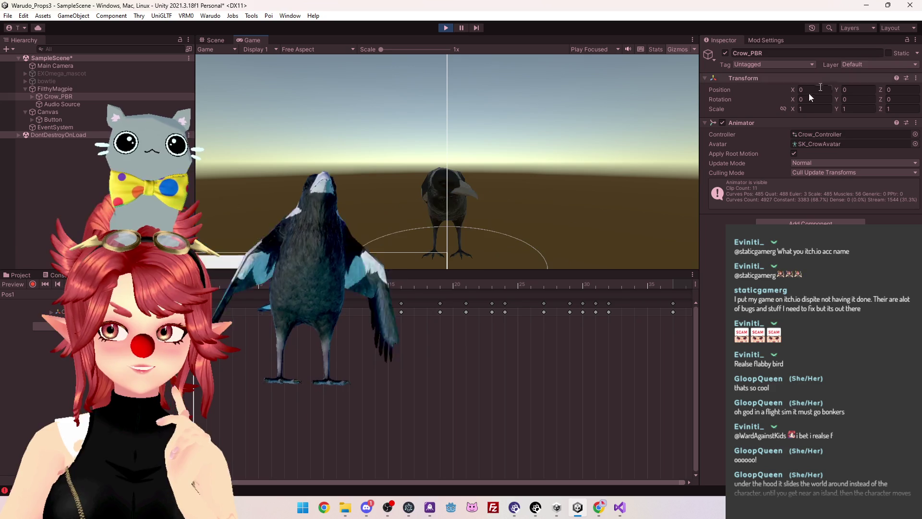
pyautogui.doubleClick(819, 134)
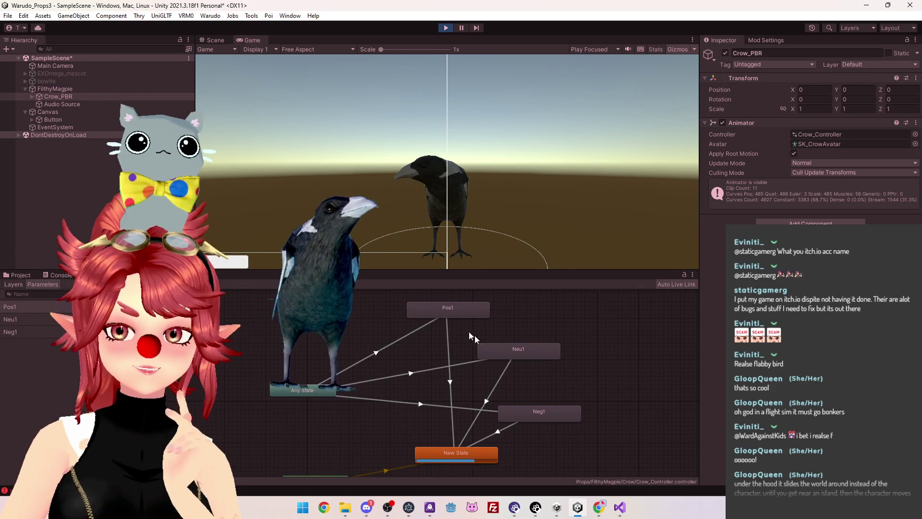
# Change the Pos1 state's speed to 0.6 and test it twice with the in-game button
pyautogui.click(485, 310)
pyautogui.click(803, 87)
pyautogui.write('0.5')
pyautogui.press('BackSpace')
pyautogui.write('6')
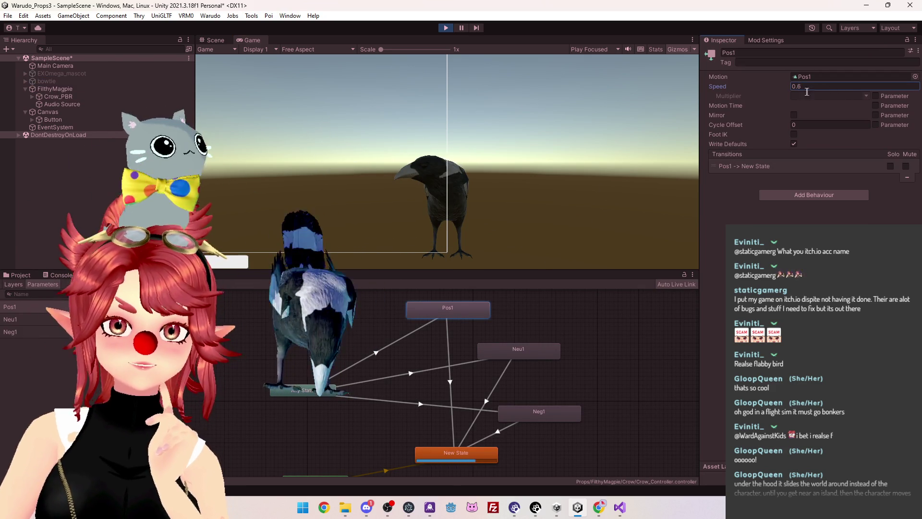
pyautogui.click(239, 266)
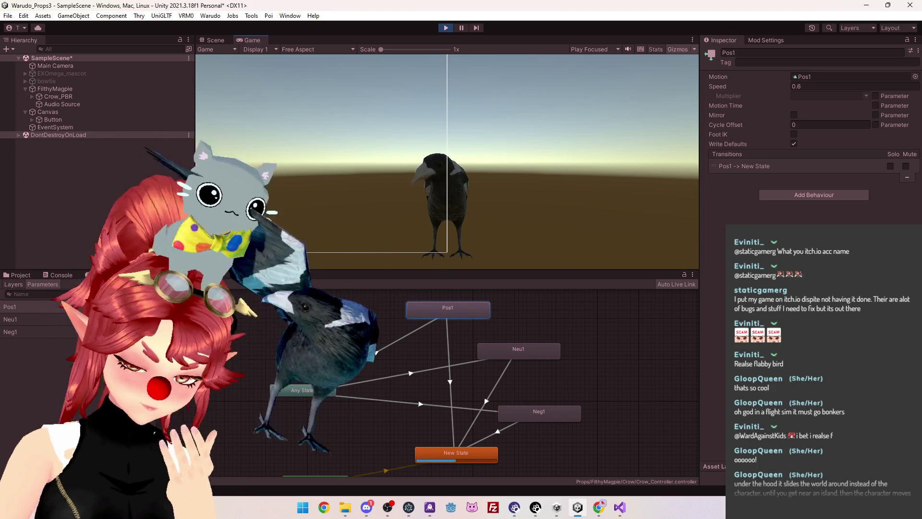
pyautogui.click(234, 266)
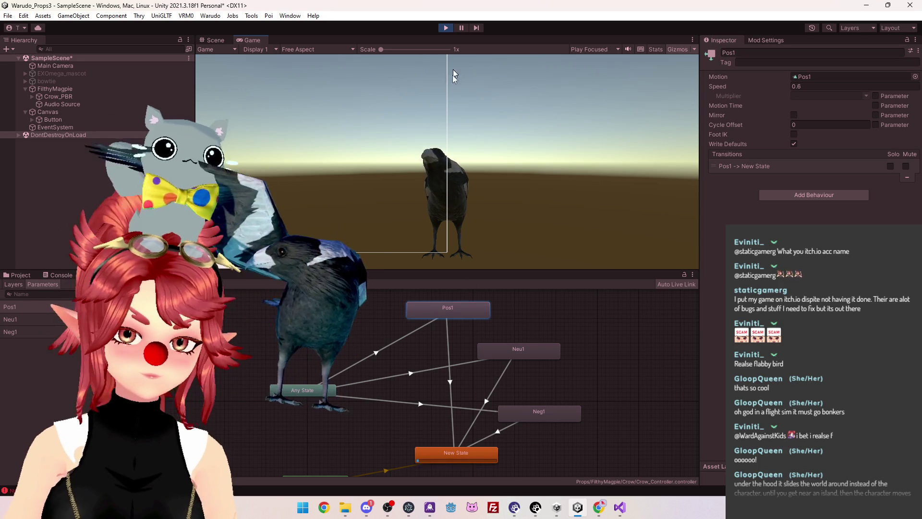
# Stop Play mode, dismiss the TMP Importer, and bring Magpie.cs in Visual Studio forward
pyautogui.click(445, 29)
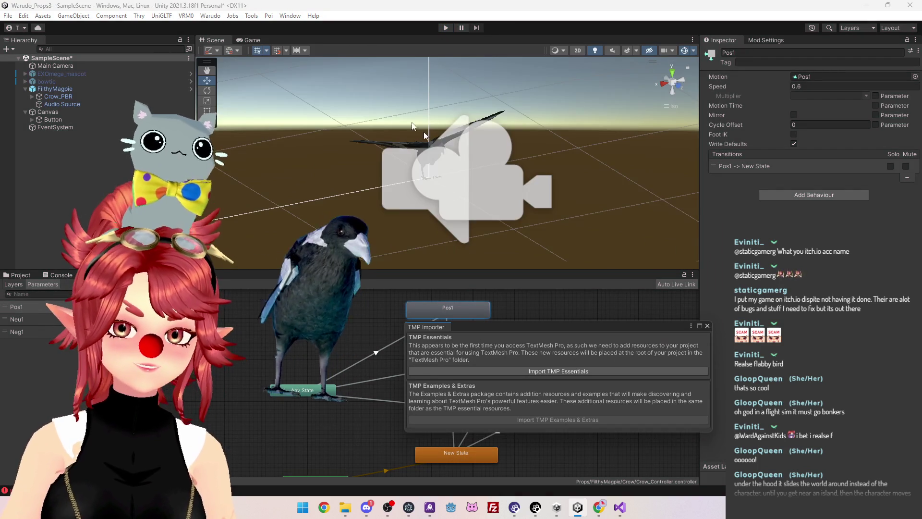
pyautogui.click(707, 326)
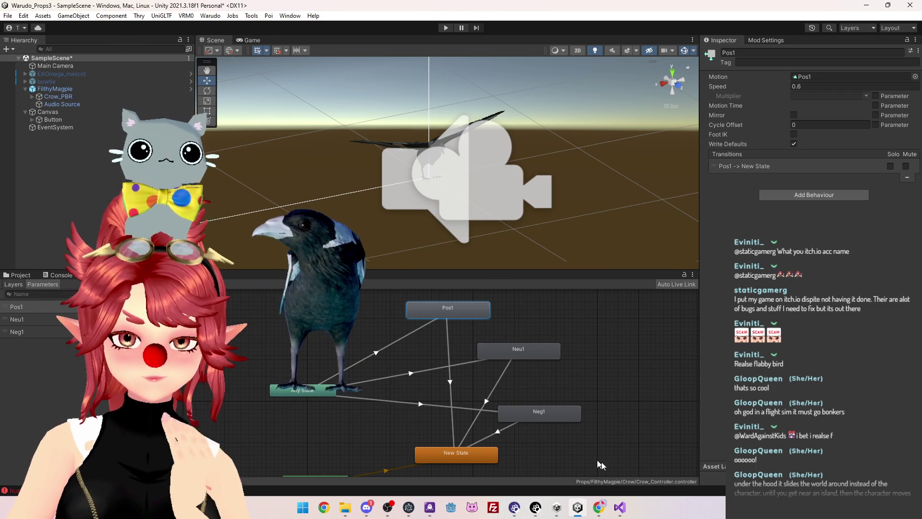
pyautogui.click(620, 508)
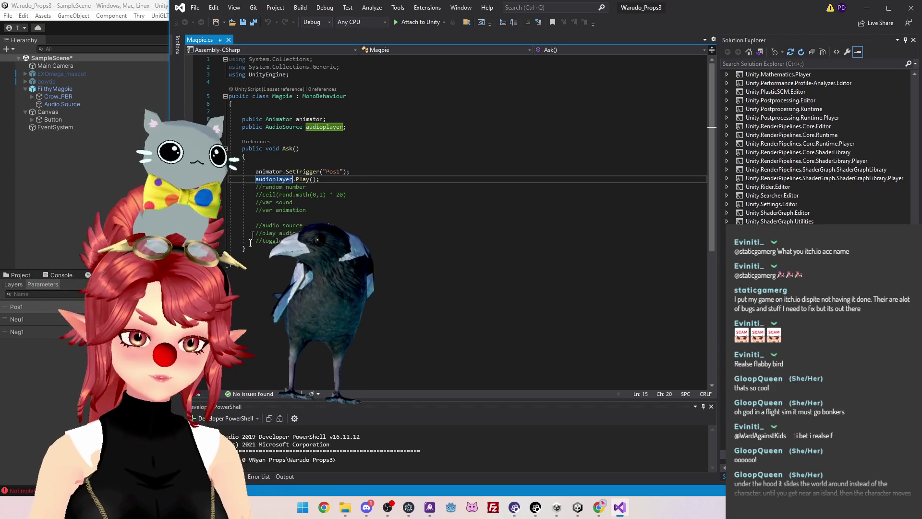
# Type 'Random' on the empty first line of Ask() and switch to the Unity docs
pyautogui.click(304, 162)
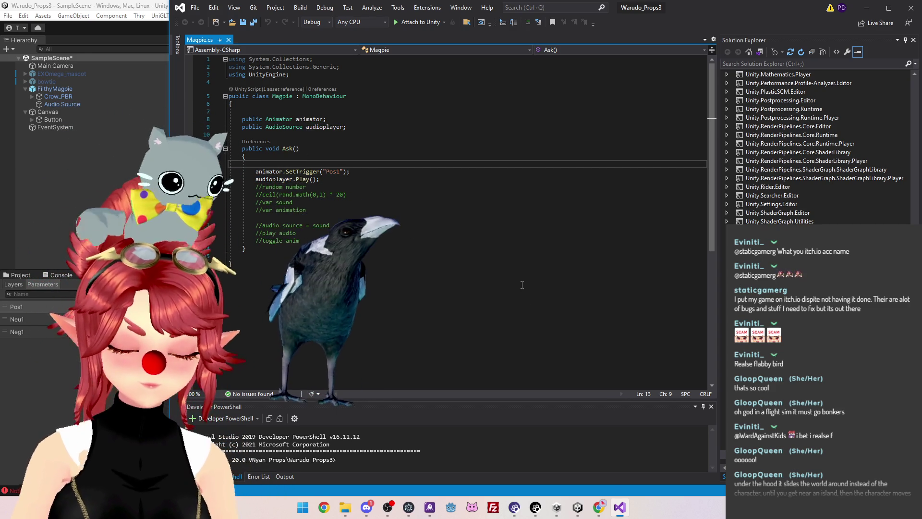
pyautogui.write('Random')
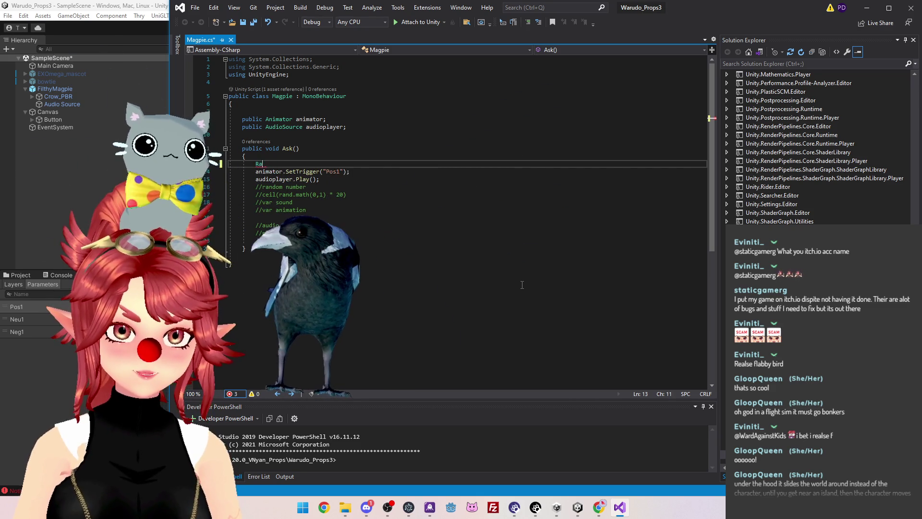
pyautogui.click(599, 511)
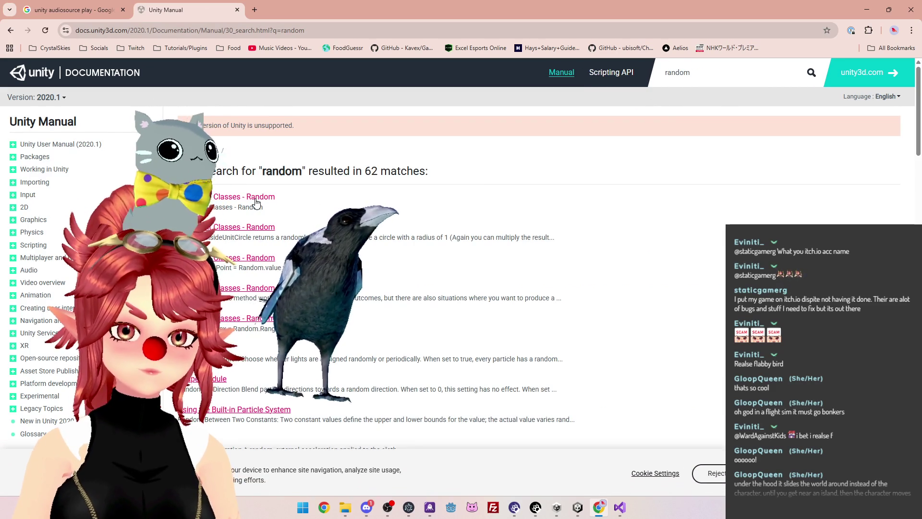
# Read the Unity manual's 'Important Classes - Random' page, then minimize the browser
pyautogui.scroll(-4, 259, 345)
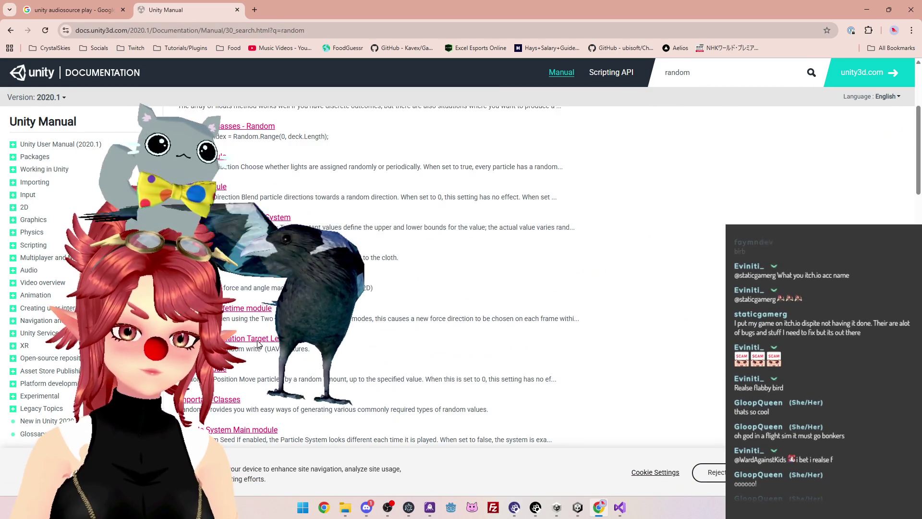
pyautogui.scroll(4, 258, 343)
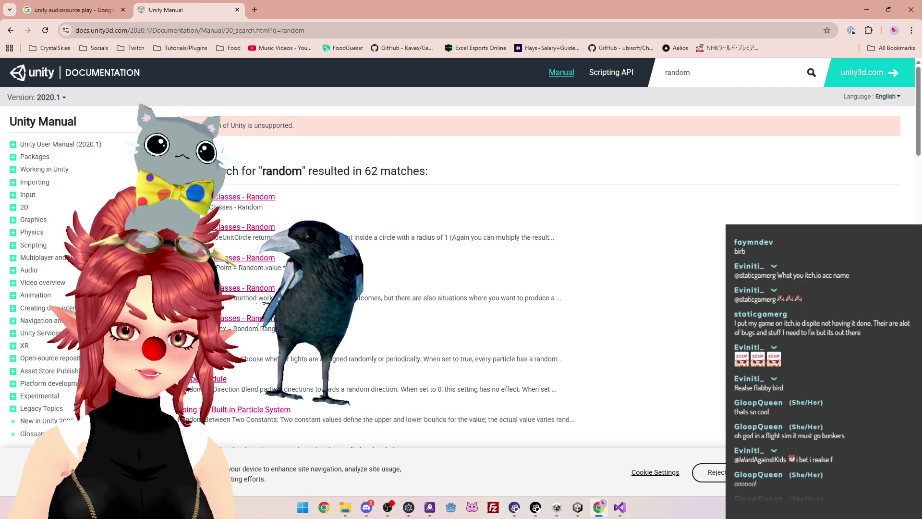
pyautogui.click(262, 320)
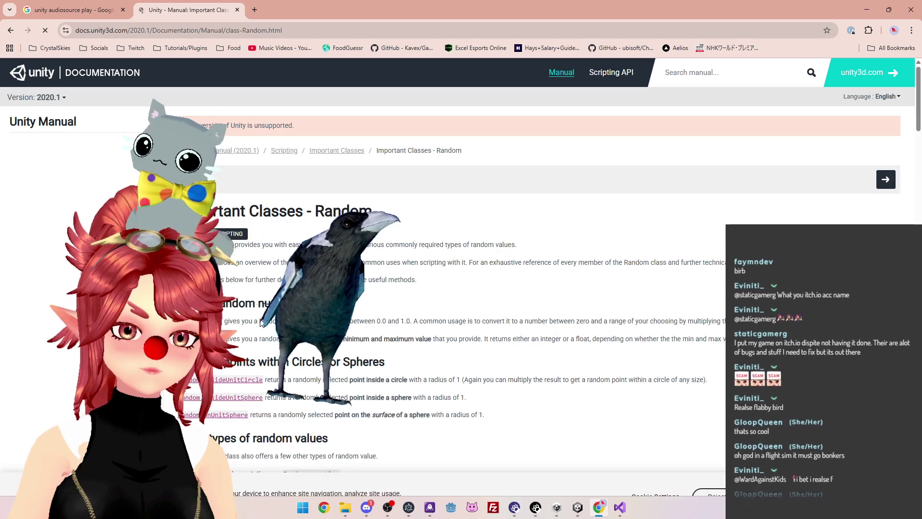
pyautogui.scroll(-1, 263, 317)
pyautogui.scroll(-1, 226, 201)
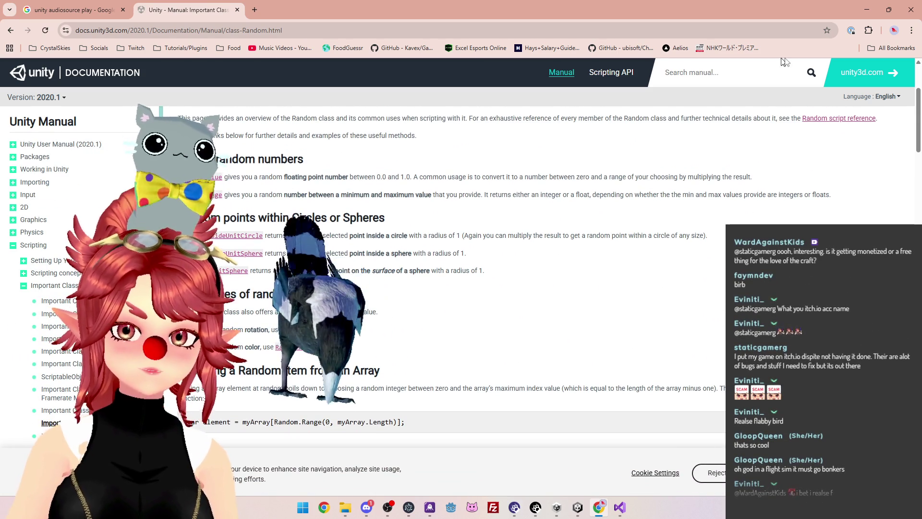
pyautogui.click(864, 10)
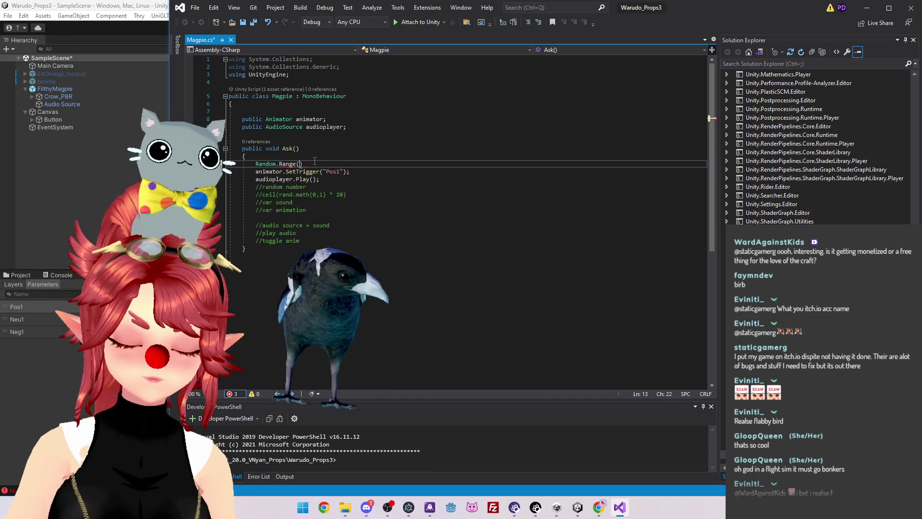
# Complete the line as Random.Range(1, 20); and begin a switch statement below it
pyautogui.write('(')
pyautogui.write('1,10')
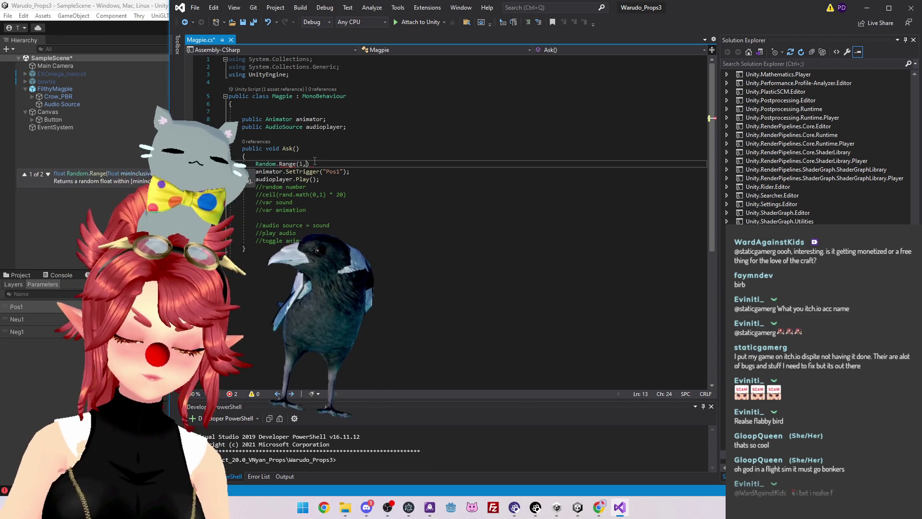
pyautogui.press('BackSpace')
pyautogui.press('BackSpace')
pyautogui.write('20')
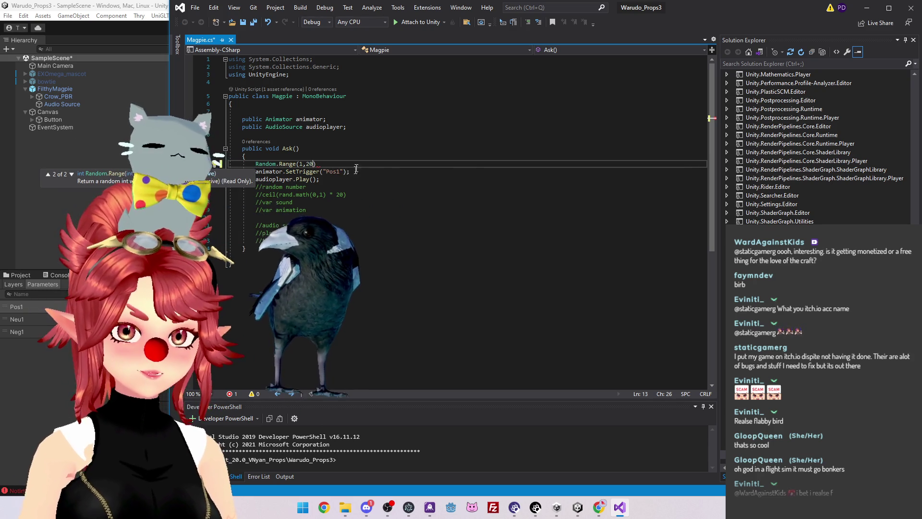
pyautogui.write(');')
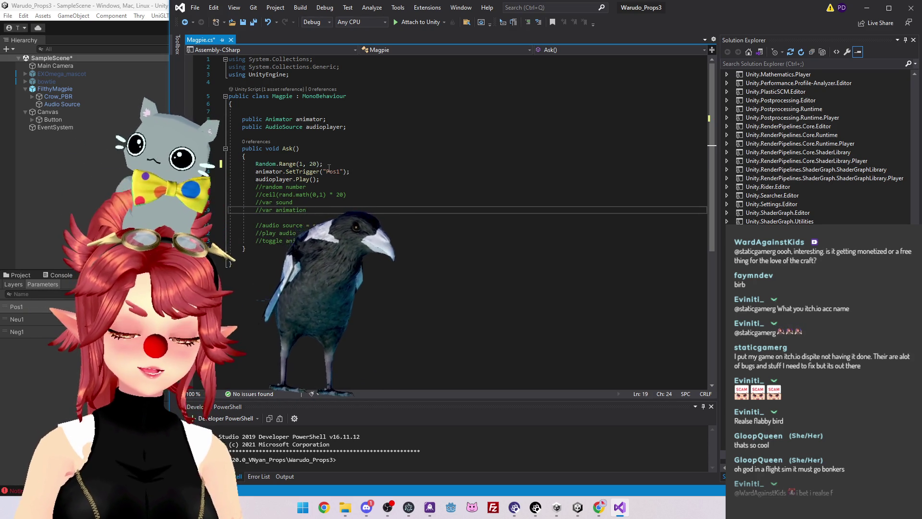
pyautogui.press('Return')
pyautogui.write('switch')
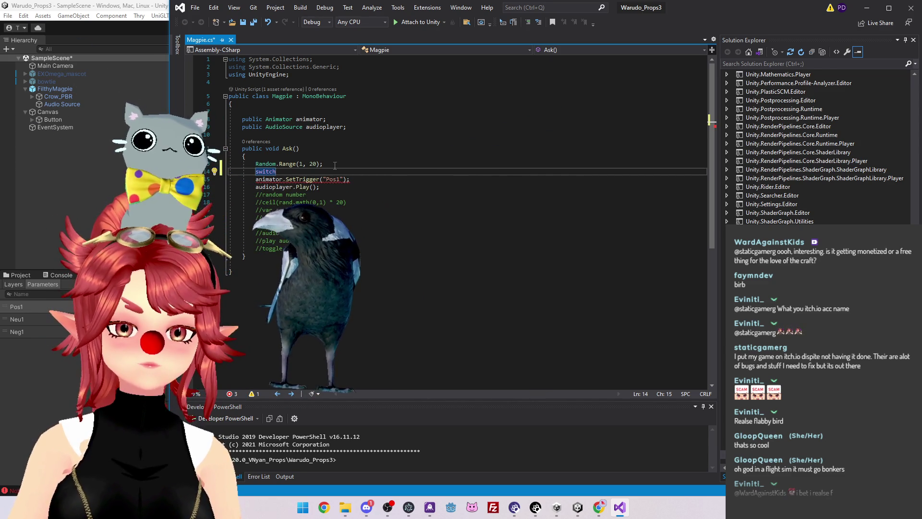
pyautogui.click(598, 507)
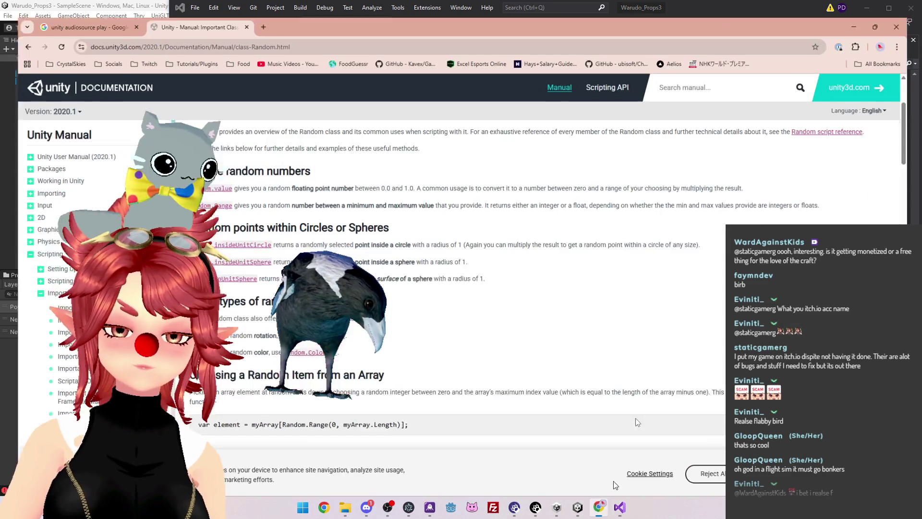
# Search the Unity manual for 'switch' and browse the results
pyautogui.click(783, 77)
pyautogui.write('switch')
pyautogui.press('Return')
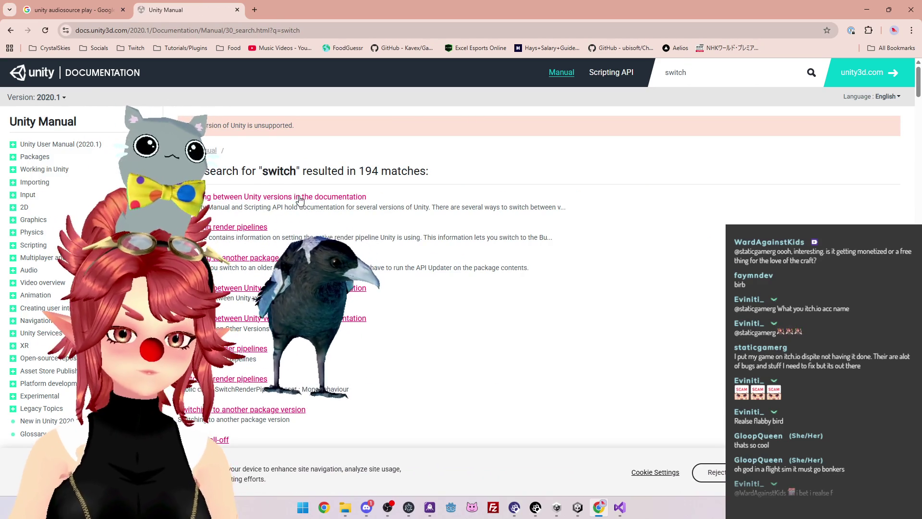
pyautogui.scroll(-3, 433, 289)
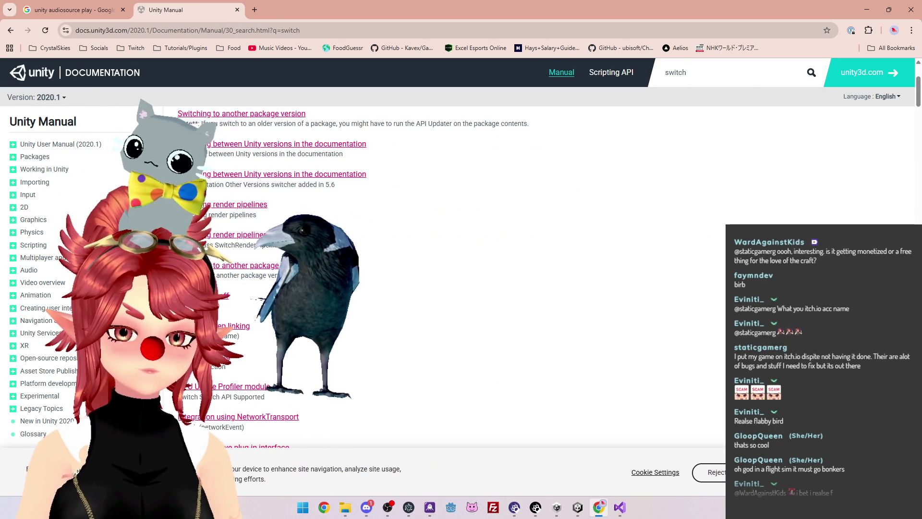
pyautogui.scroll(-3, 433, 288)
pyautogui.scroll(-15, 432, 288)
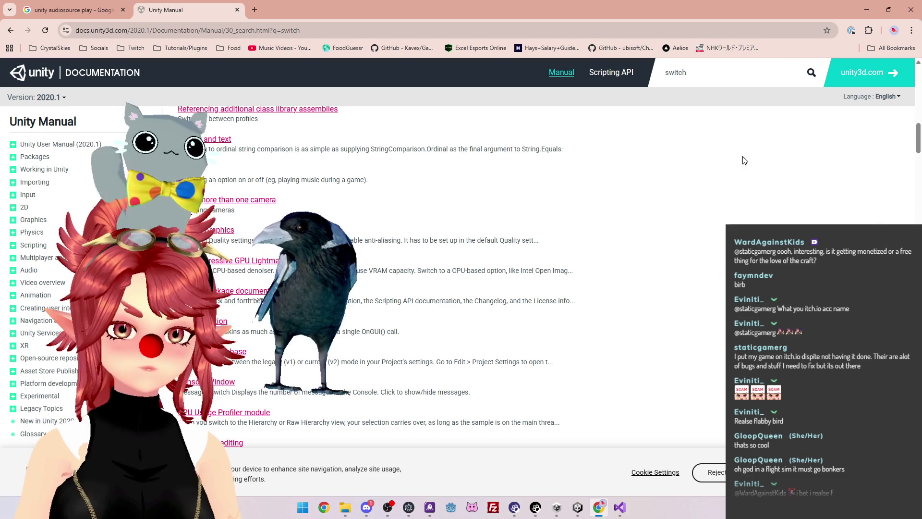
pyautogui.scroll(-4, 409, 186)
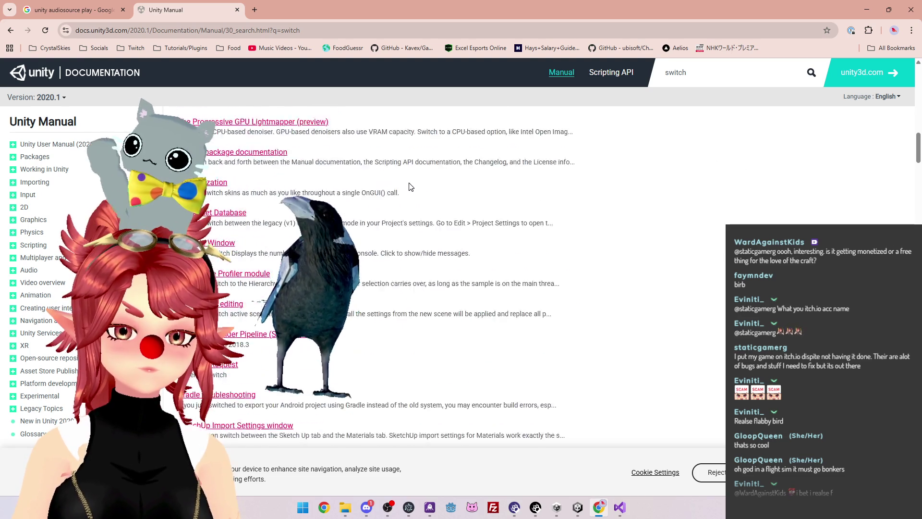
# Refine the manual search to 'switch case', returning 334 matches
pyautogui.write(' case')
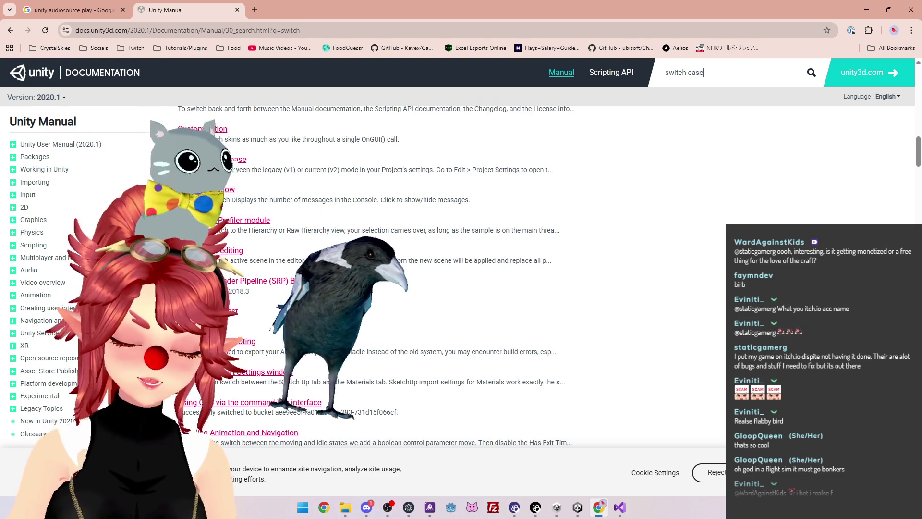
pyautogui.press('Return')
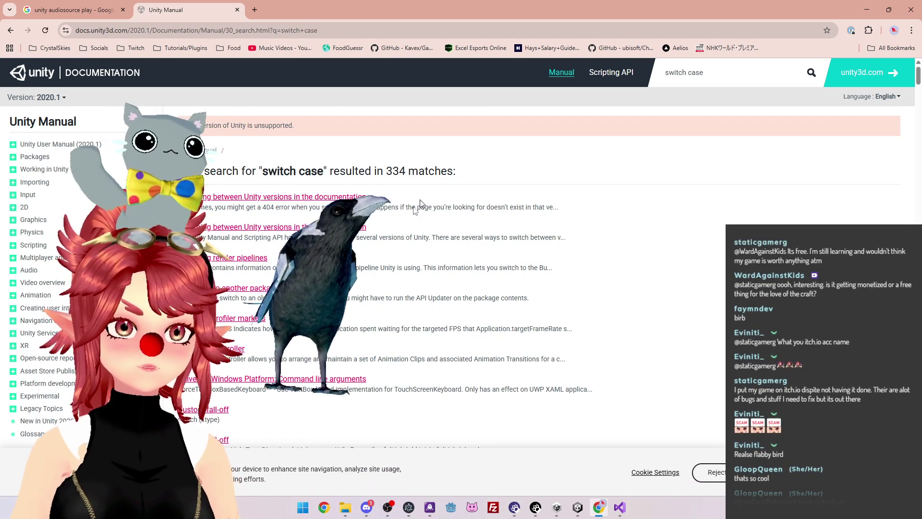
pyautogui.scroll(-2, 446, 187)
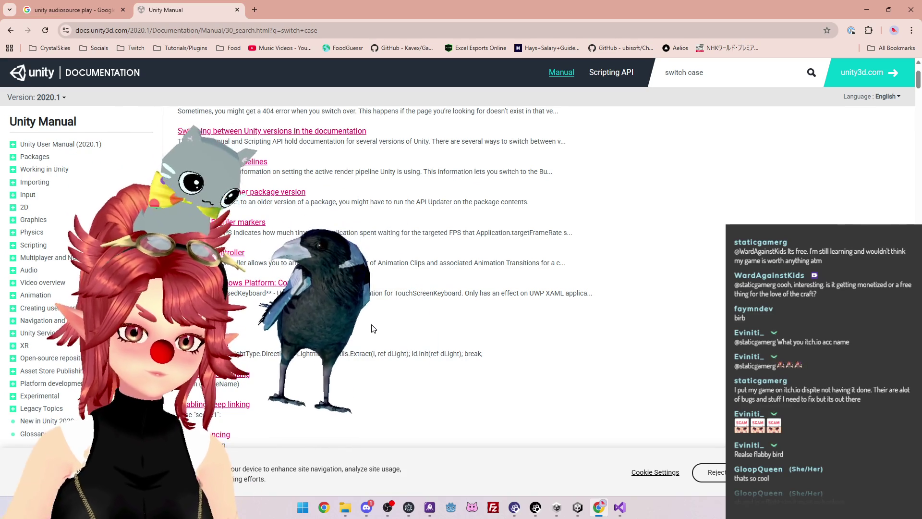
pyautogui.scroll(2, 435, 303)
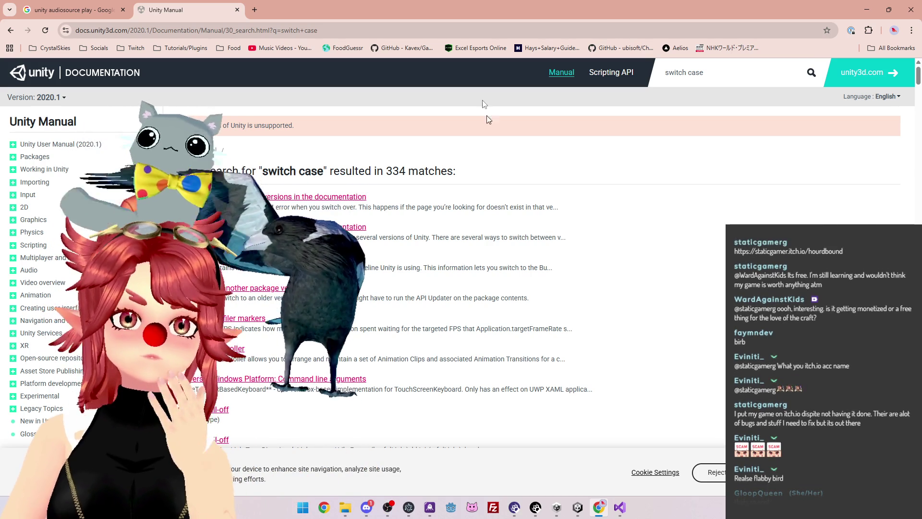
# Open the shared Hordebound itch.io link in a new tab
pyautogui.hotkey('ctrl', 't')
pyautogui.write('staticgamer.itch.io/hourdbound')
pyautogui.press('Return')
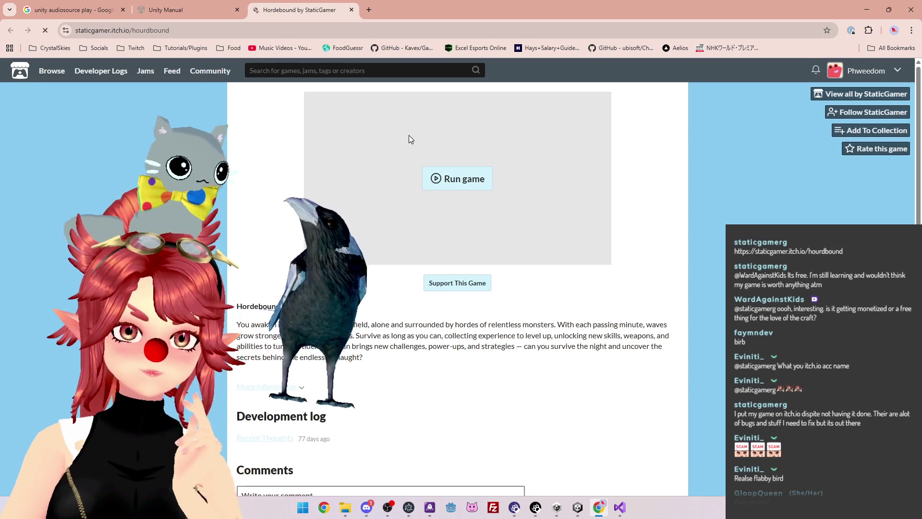
# Play a Hordebound run, pick the Speed Boost upgrade, then quit to the title screen
pyautogui.click(465, 177)
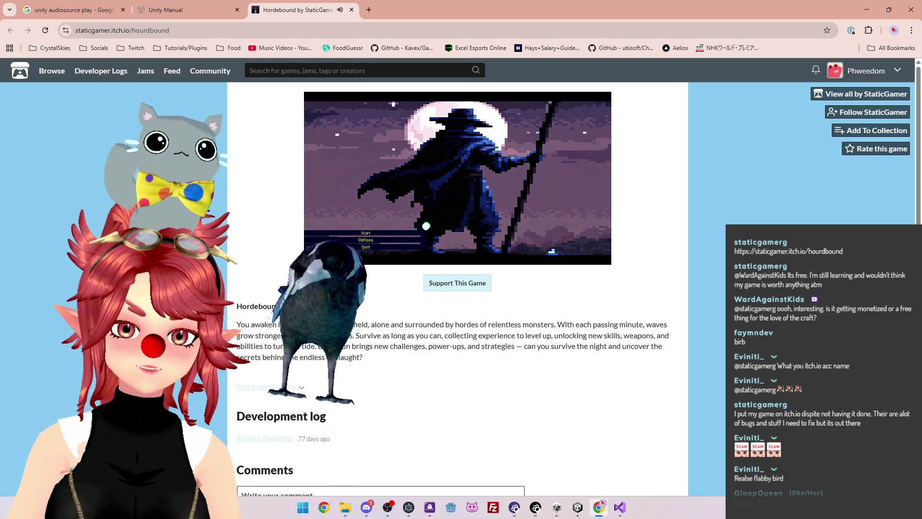
pyautogui.click(411, 231)
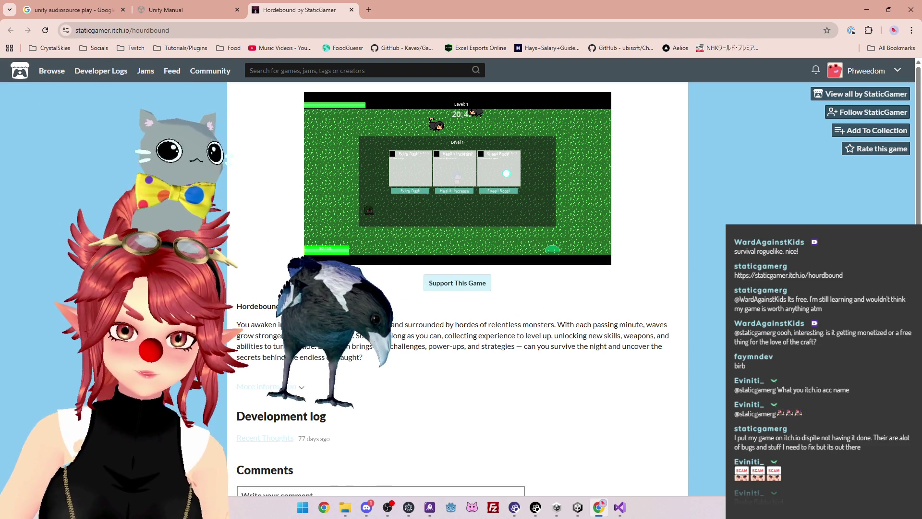
pyautogui.click(497, 191)
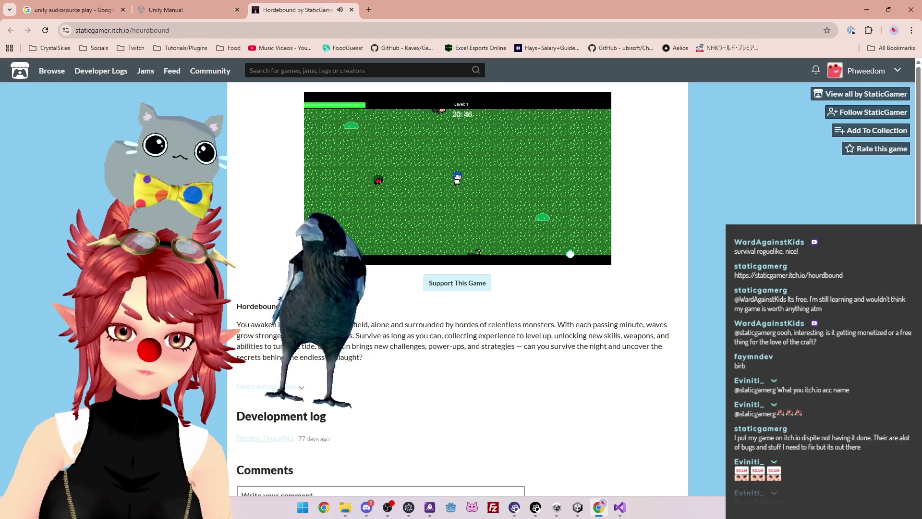
pyautogui.press('Escape')
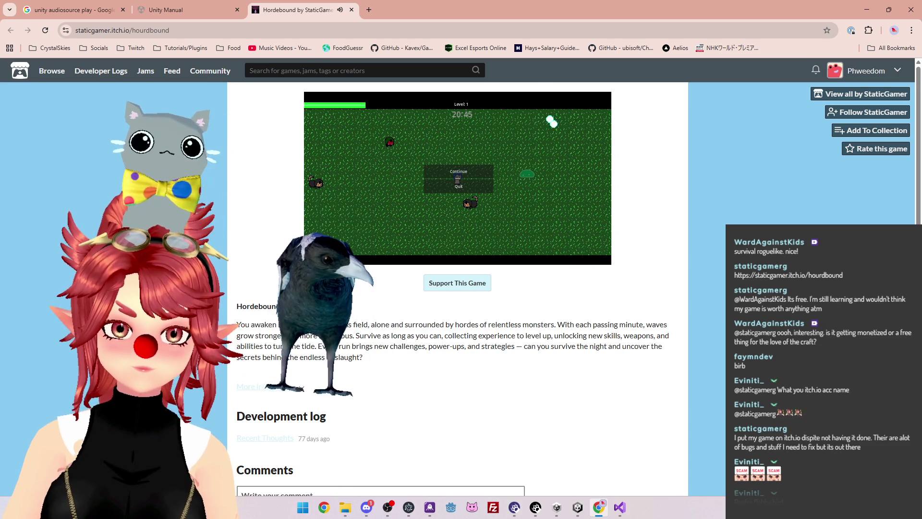
pyautogui.press('Escape')
pyautogui.press('Escape')
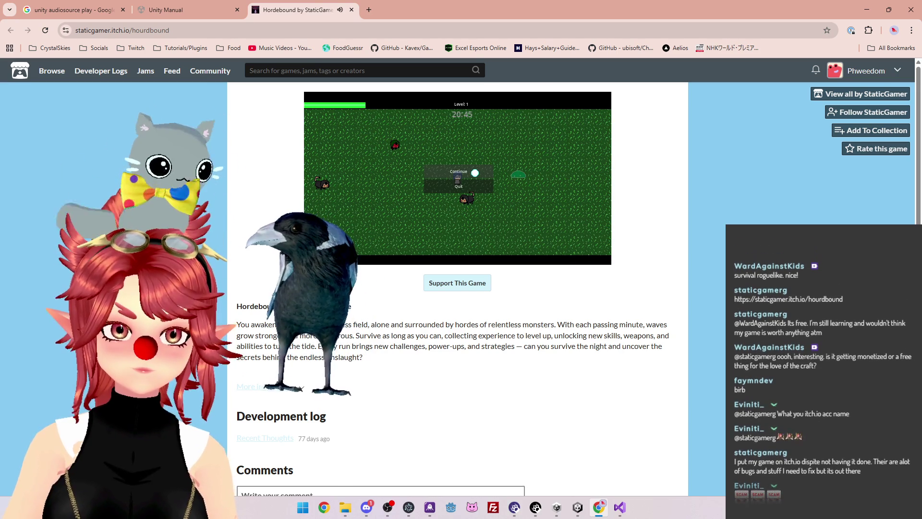
pyautogui.click(459, 186)
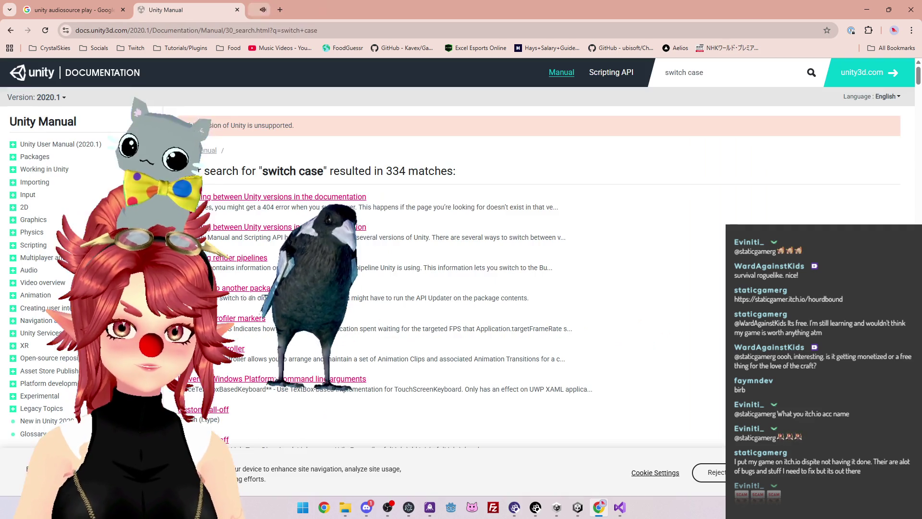
# Close and reopen the Hordebound page, then launch the web game again
pyautogui.click(352, 9)
pyautogui.hotkey('ctrl', 'shift', 't')
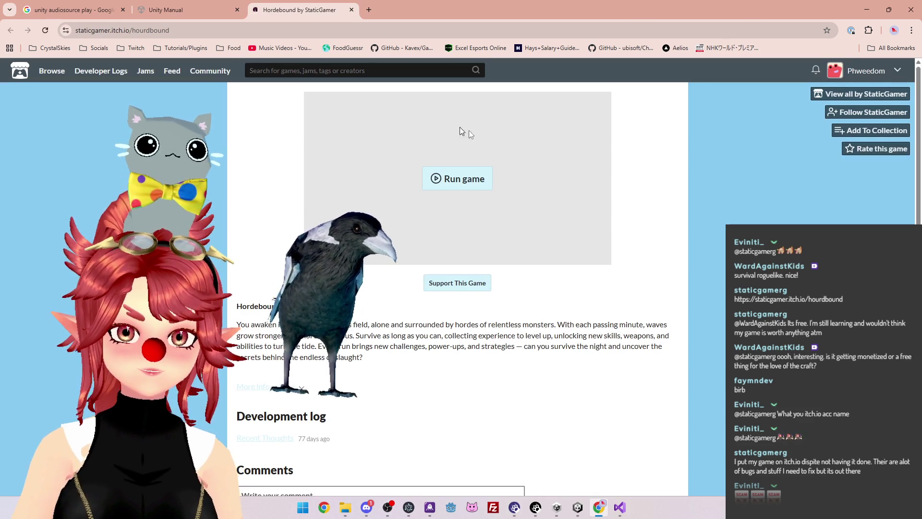
pyautogui.scroll(-1, 585, 359)
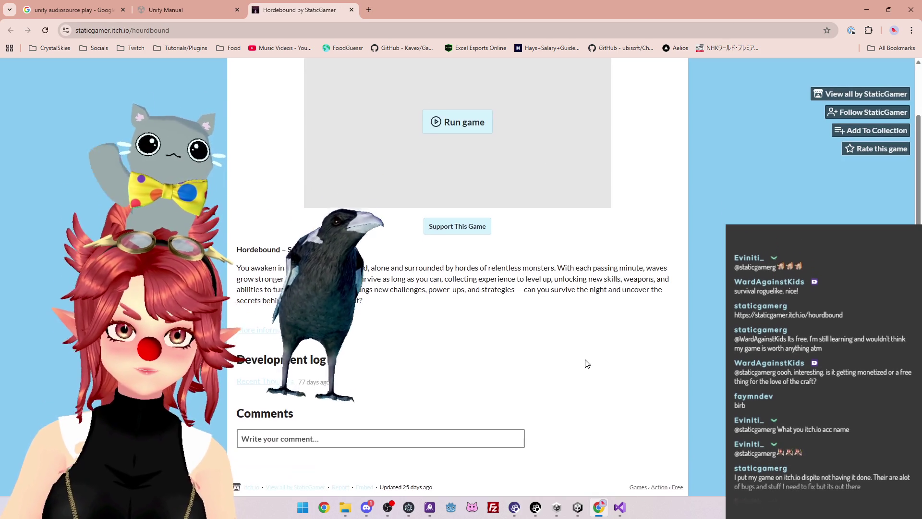
pyautogui.scroll(1, 586, 360)
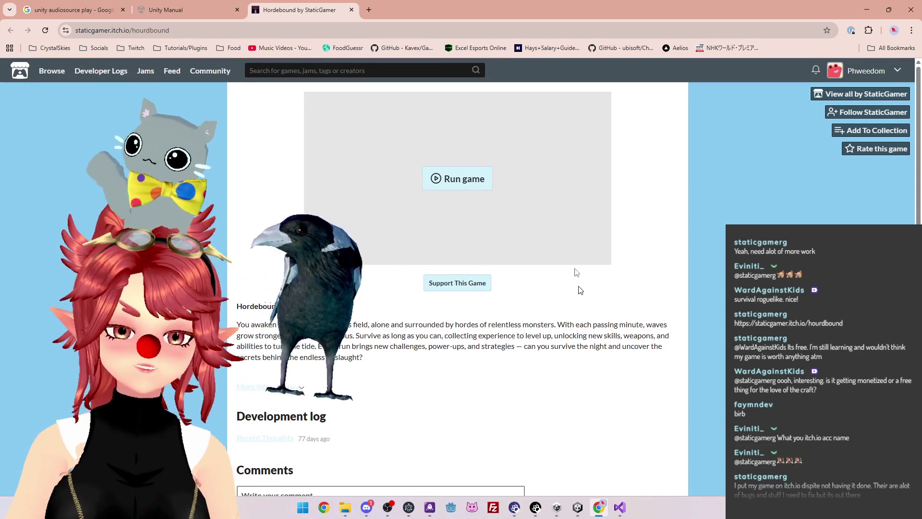
pyautogui.keyDown('ctrl'); pyautogui.scroll(2, 550, 191); pyautogui.keyUp('ctrl')
pyautogui.click(471, 270)
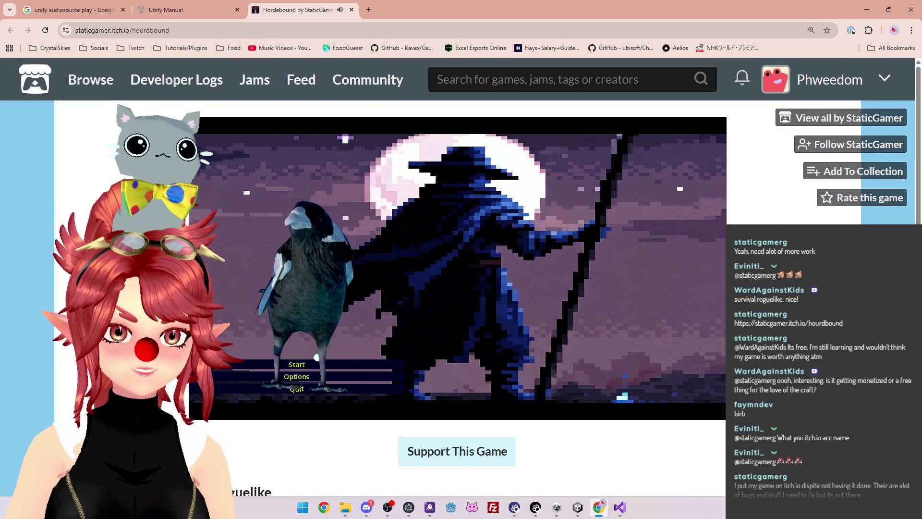
# Nudge the game's volume slider in Options, then return to the title menu
pyautogui.click(322, 376)
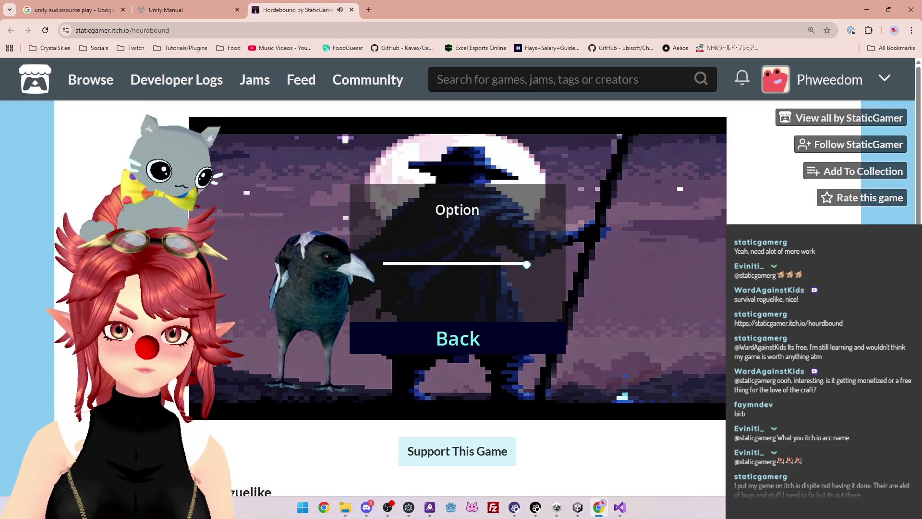
pyautogui.moveTo(433, 264)
pyautogui.mouseDown()
pyautogui.moveTo(407, 264)
pyautogui.moveTo(439, 264)
pyautogui.mouseUp()
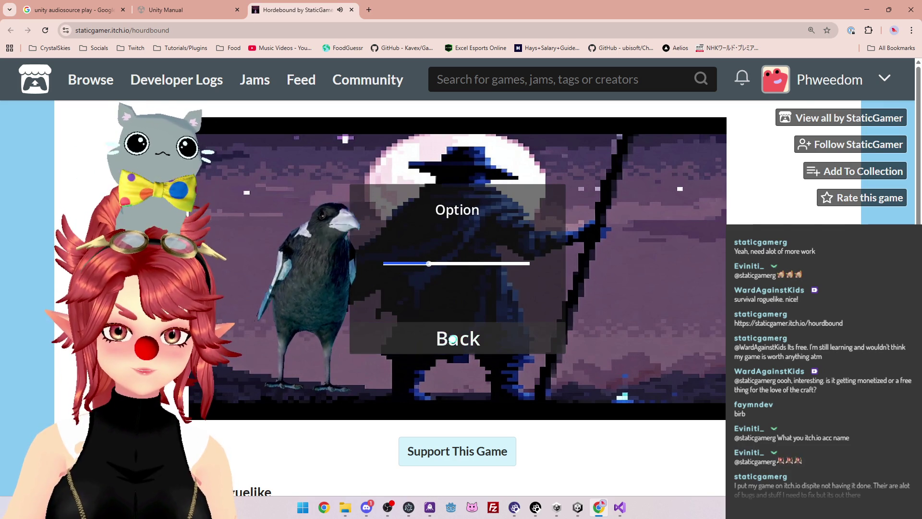
pyautogui.click(445, 340)
# Start a new Hordebound run, take Attack Speed at the level-up, and move to collect experience
pyautogui.click(321, 366)
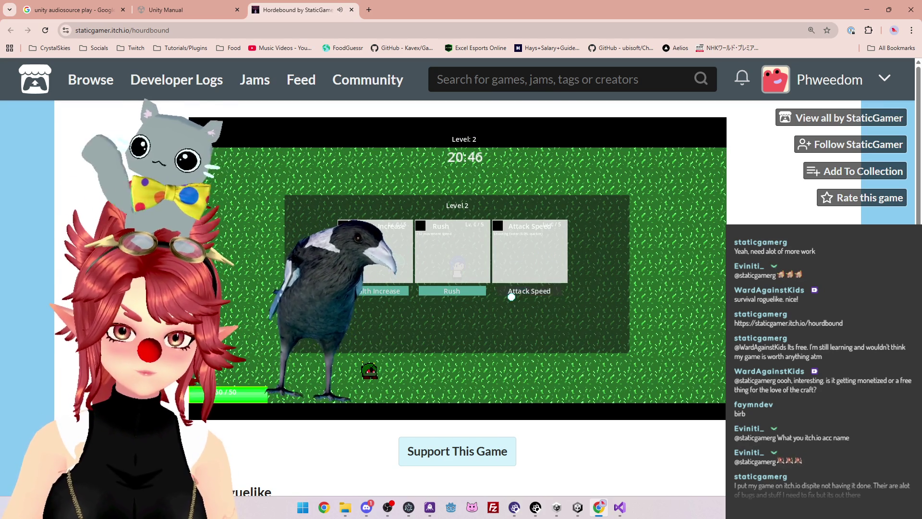
pyautogui.click(539, 290)
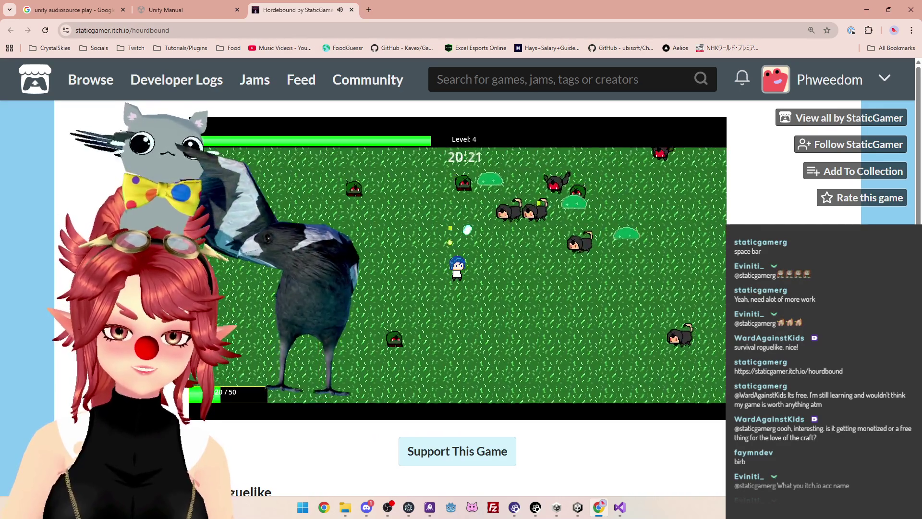
pyautogui.press('s')
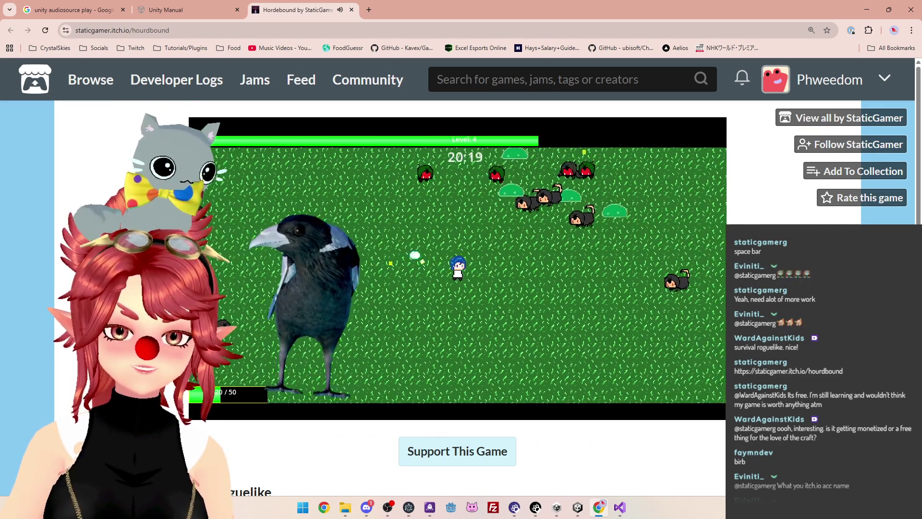
pyautogui.press('w')
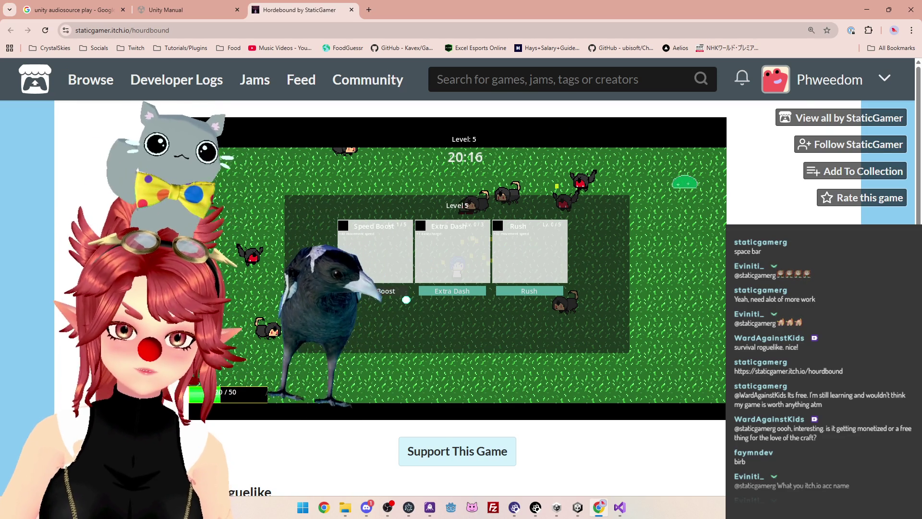
# Play on to Game Over, taking Speed Boost, a Level 6 upgrade and Attack Speed, then restart
pyautogui.click(373, 294)
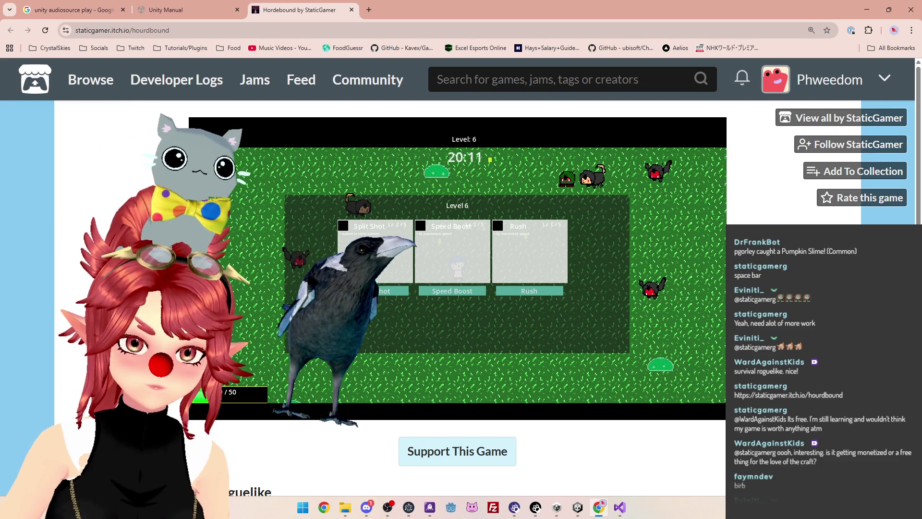
pyautogui.click(451, 259)
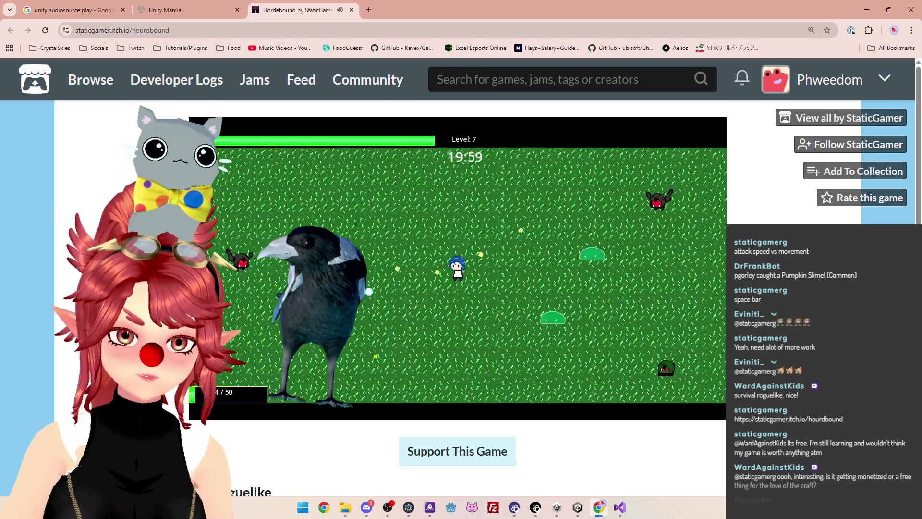
pyautogui.press('w')
pyautogui.press('a')
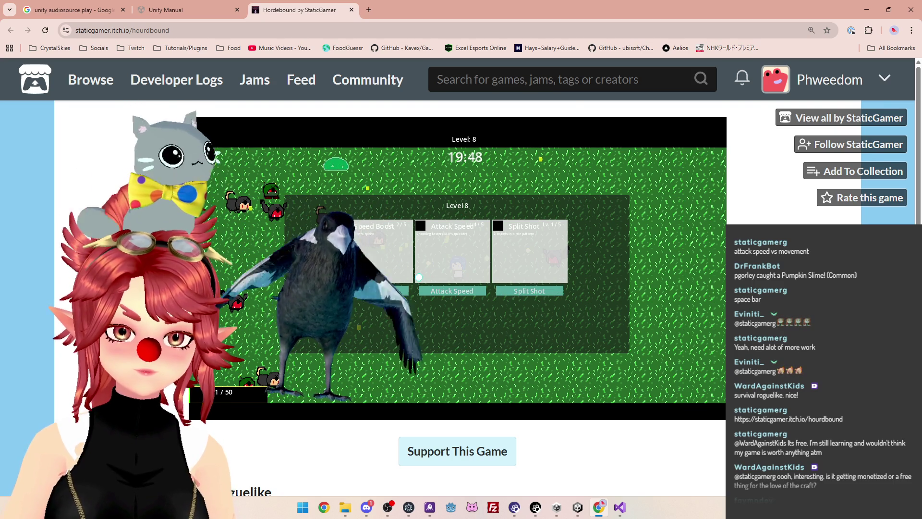
pyautogui.click(465, 291)
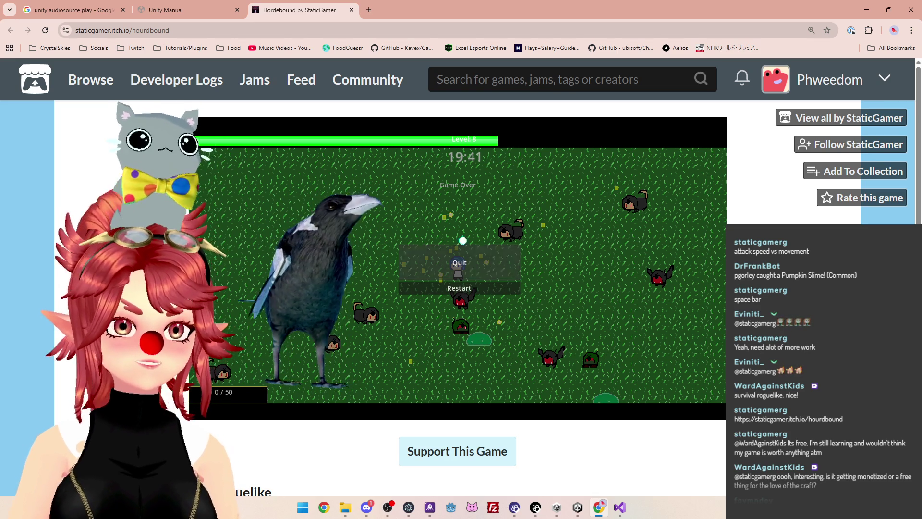
pyautogui.click(460, 288)
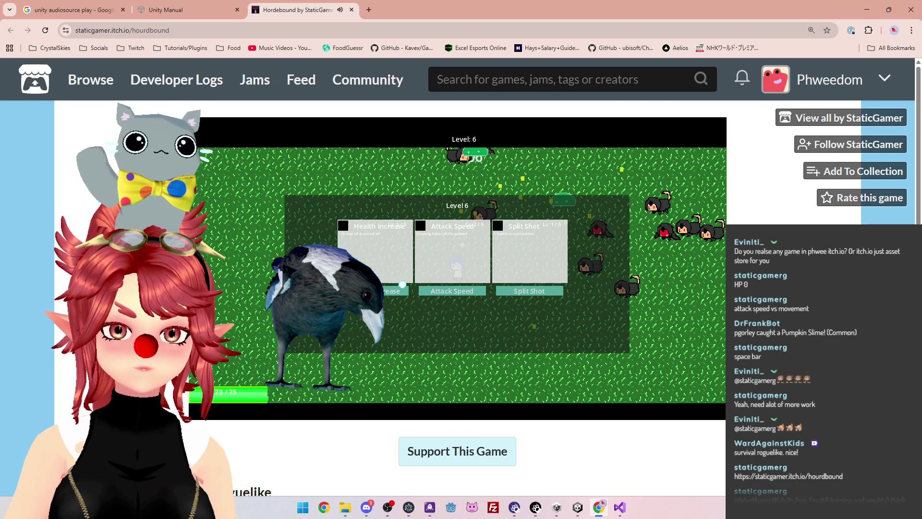
# Take Attack Speed, steer with WASD gathering gems, confirm the Level 7 upgrade, then take Attack Speed again
pyautogui.click(443, 292)
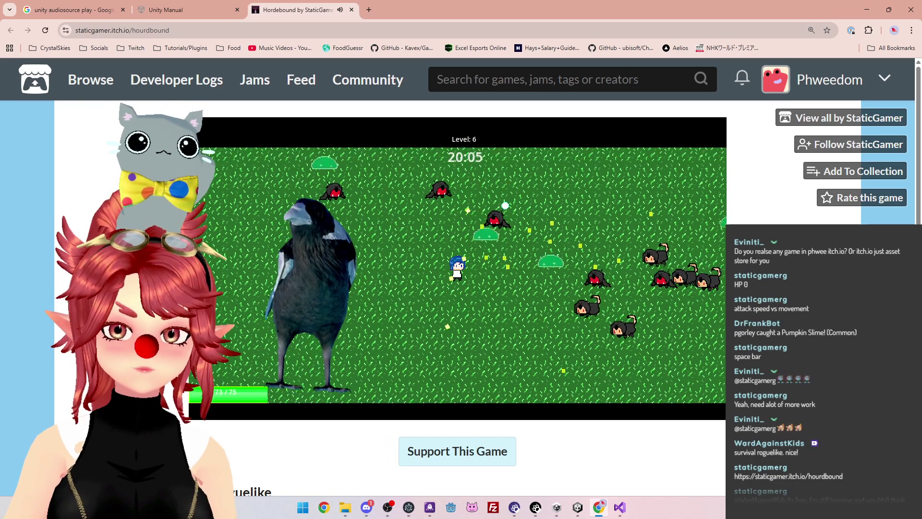
pyautogui.press('d')
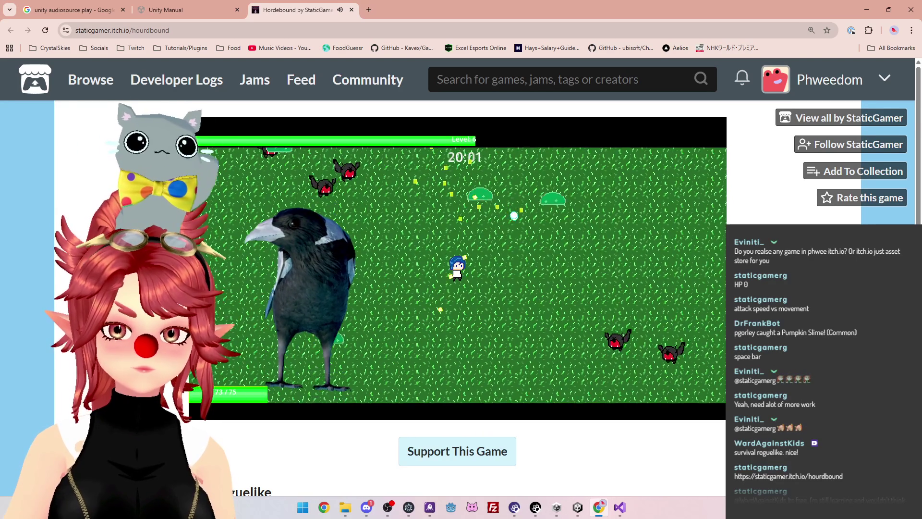
pyautogui.press('d')
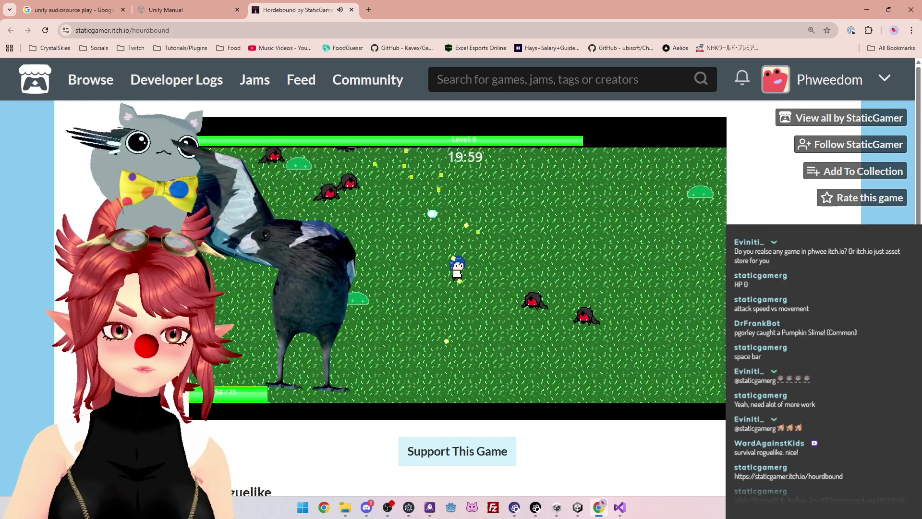
pyautogui.press('w')
pyautogui.press('a')
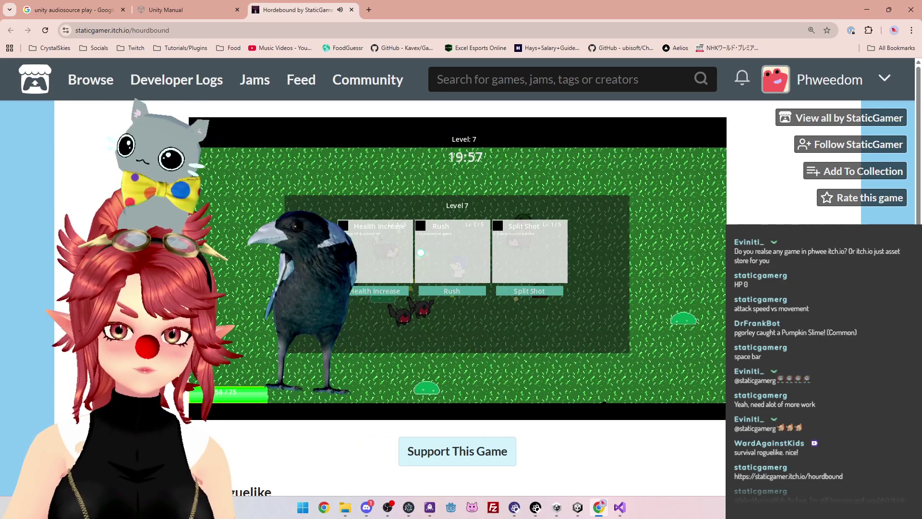
pyautogui.press('space')
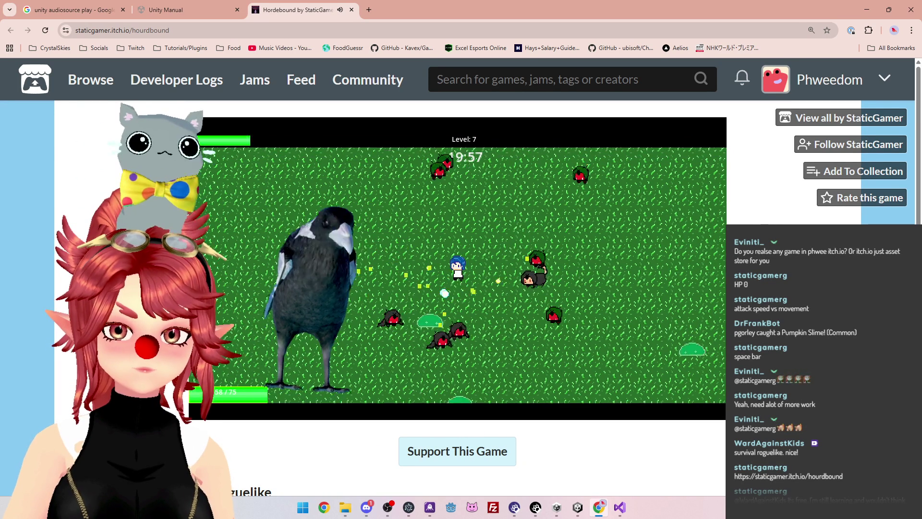
pyautogui.press('s')
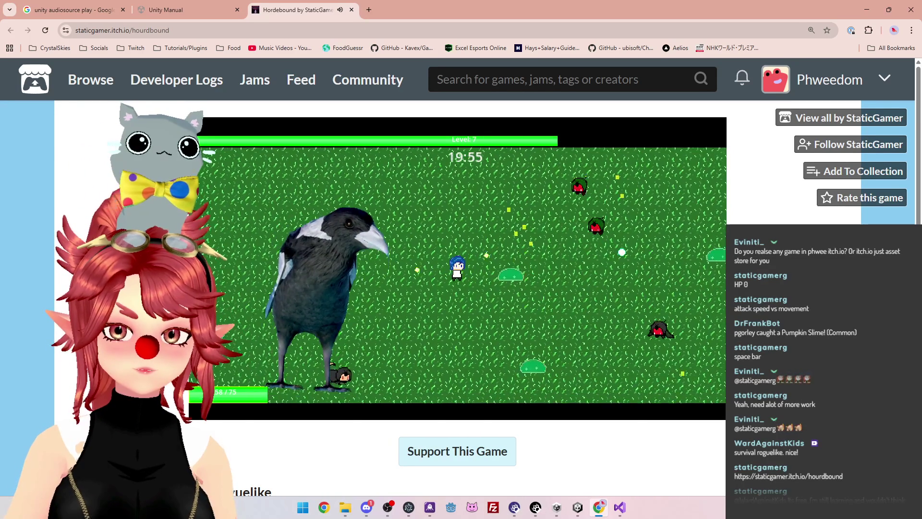
pyautogui.press('d')
pyautogui.press('d')
pyautogui.press('w')
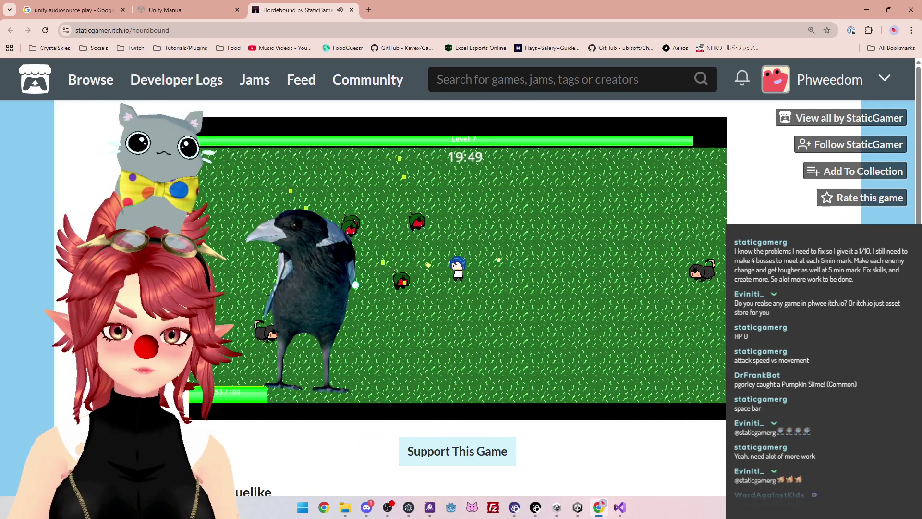
pyautogui.press('d')
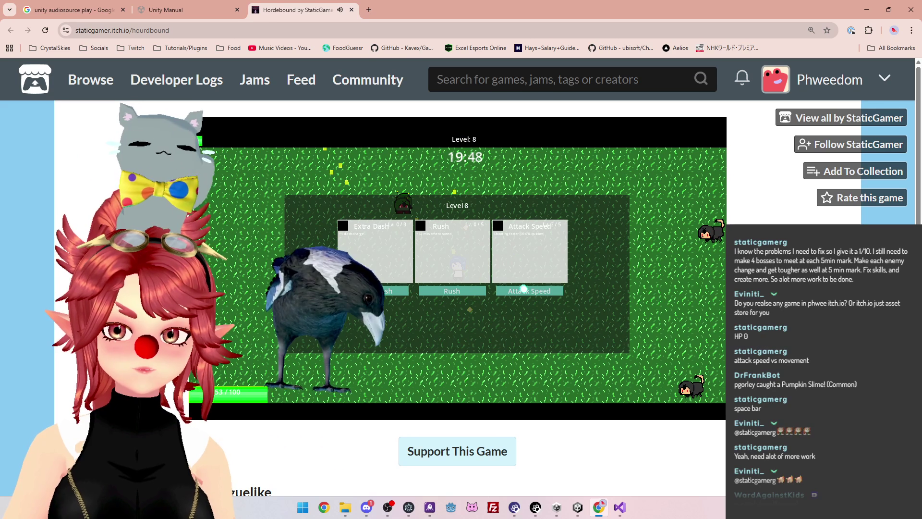
pyautogui.click(526, 292)
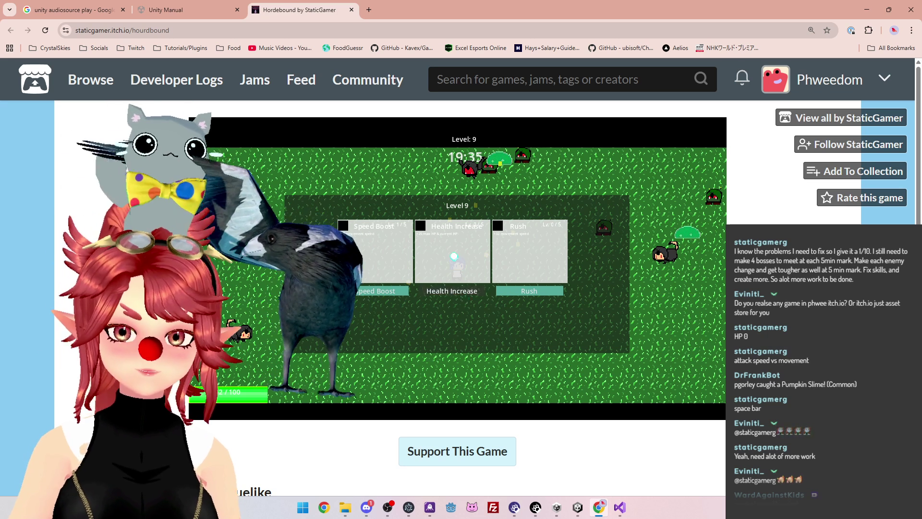
# Take Health Increase at Level 9, play on, then pick Speed Boost at the next level-up
pyautogui.click(448, 294)
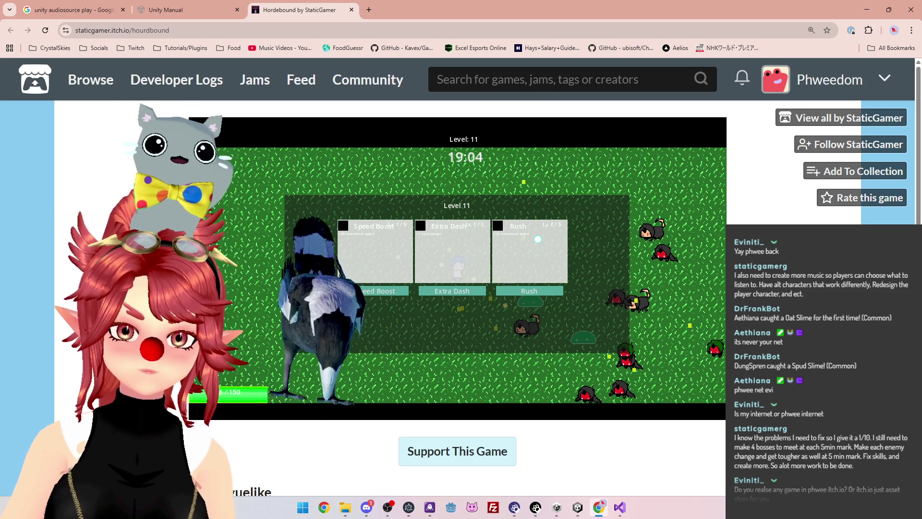
pyautogui.click(374, 291)
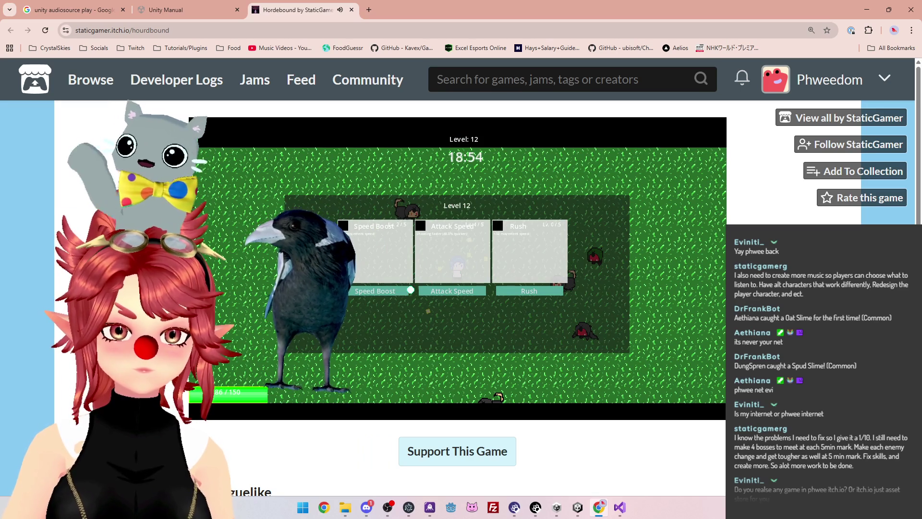
# Take Attack Speed, dodge left and right with A and D, then pick Split Shot at level 14
pyautogui.click(460, 291)
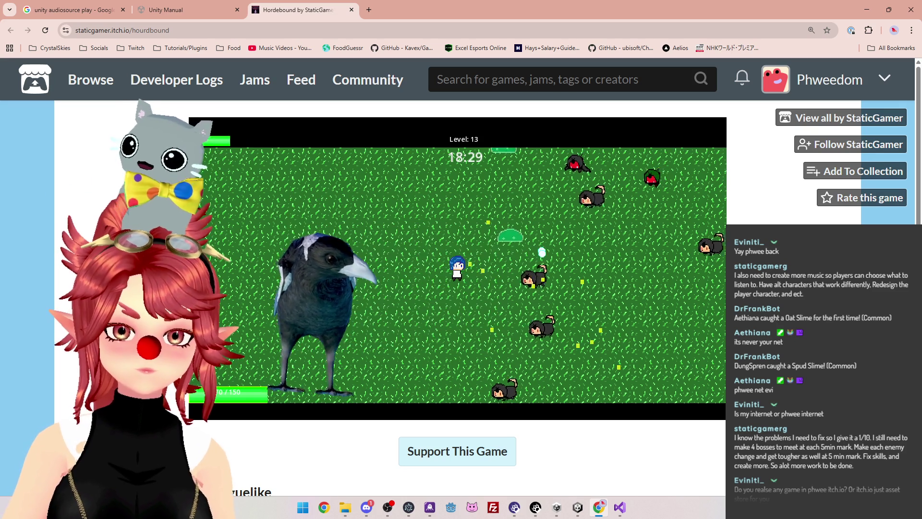
pyautogui.press('a')
pyautogui.press('a')
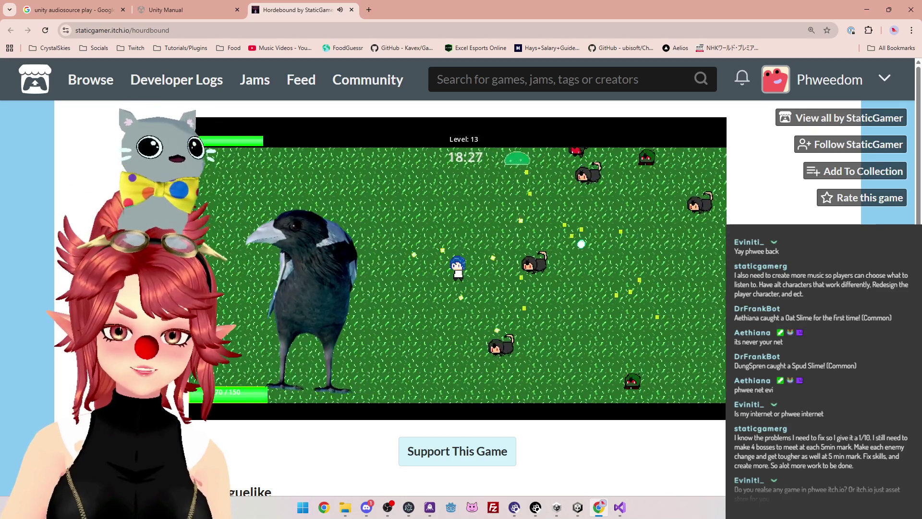
pyautogui.press('d')
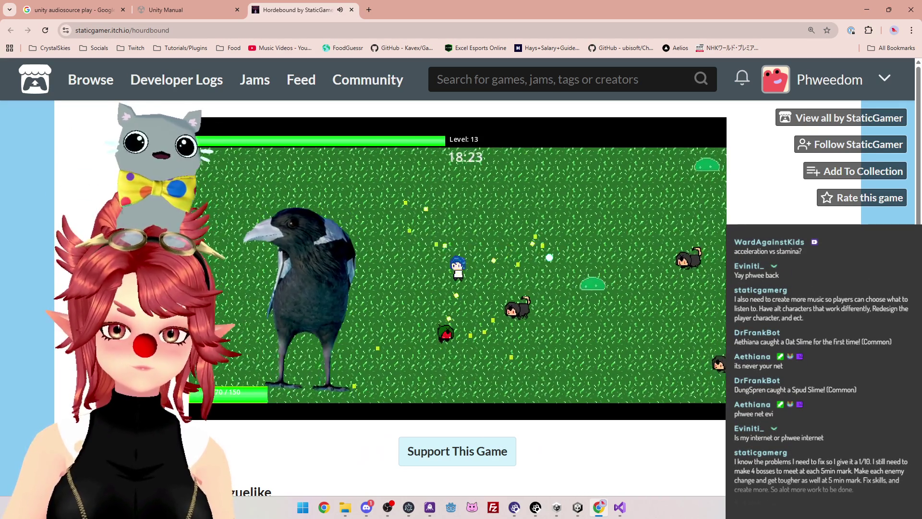
pyautogui.press('a')
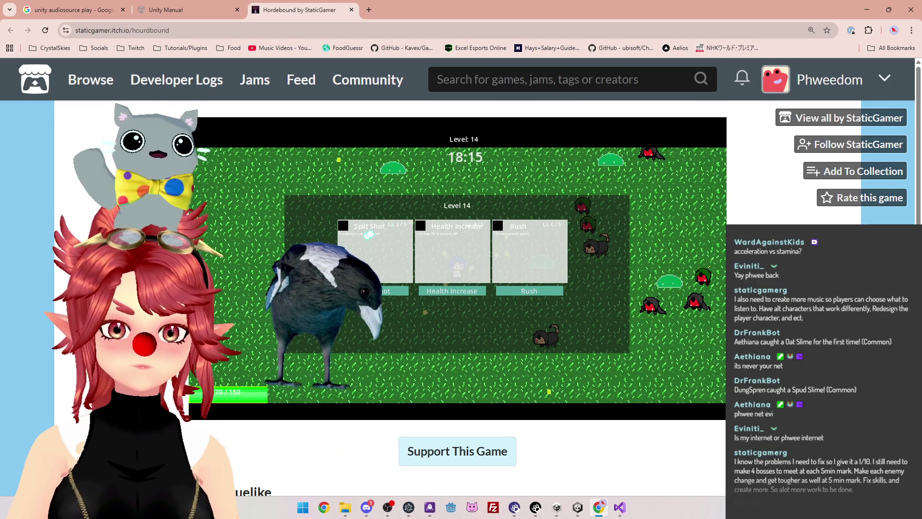
pyautogui.click(379, 292)
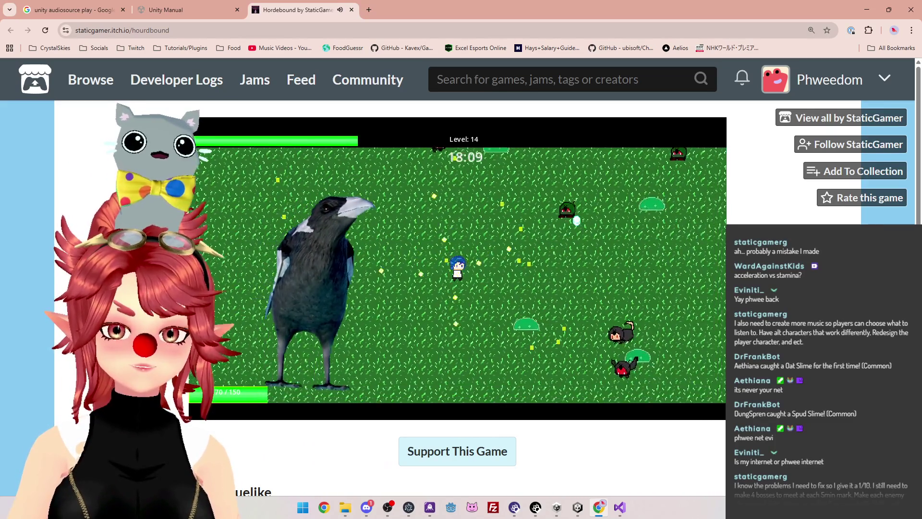
# Move the hero down-left with A and S to keep gaining experience
pyautogui.press('a')
pyautogui.press('s')
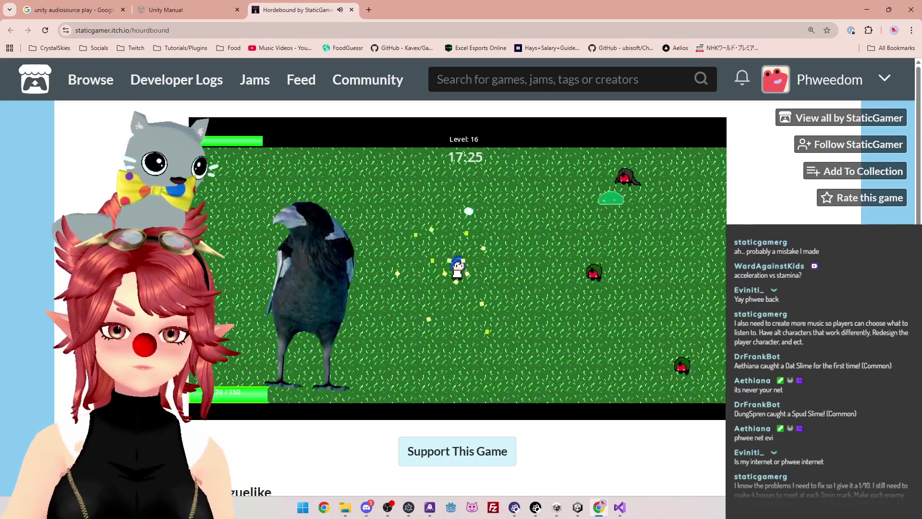
# Steer the hero up and right to gather gems, then take Health Increase at the level-up
pyautogui.press('d')
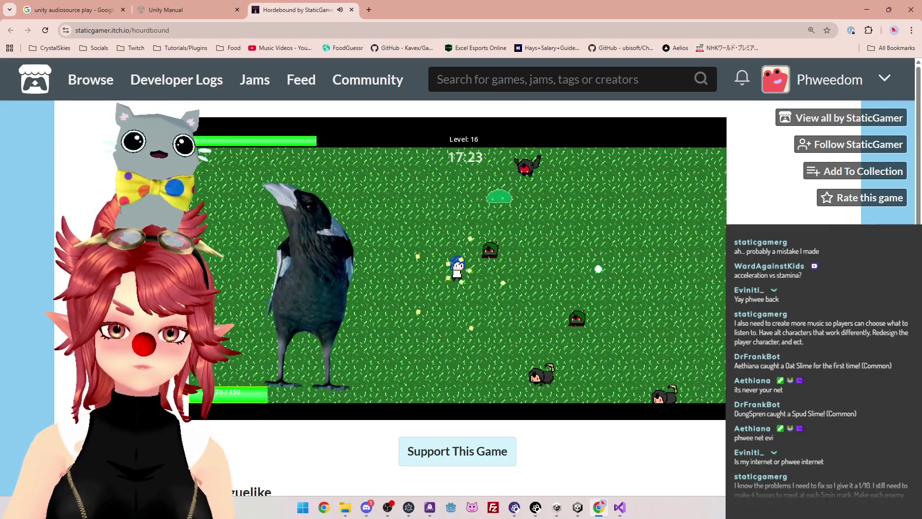
pyautogui.press('w')
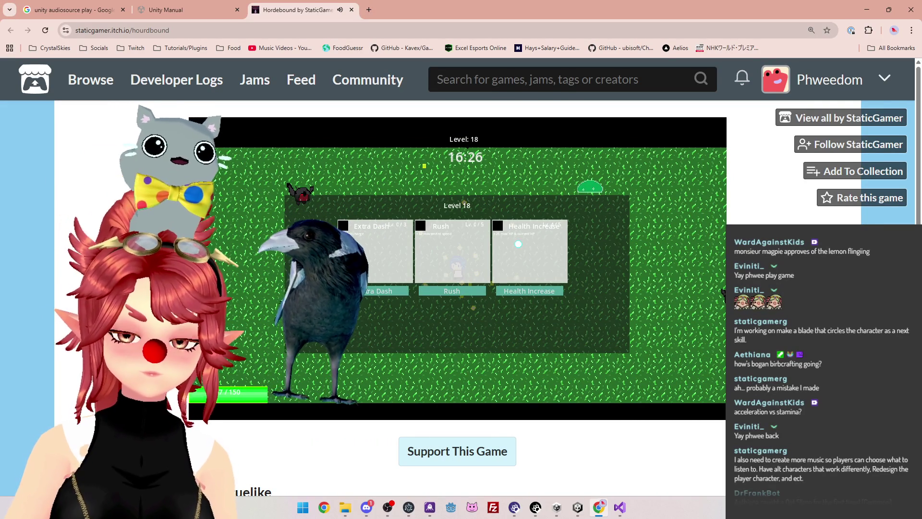
pyautogui.click(519, 291)
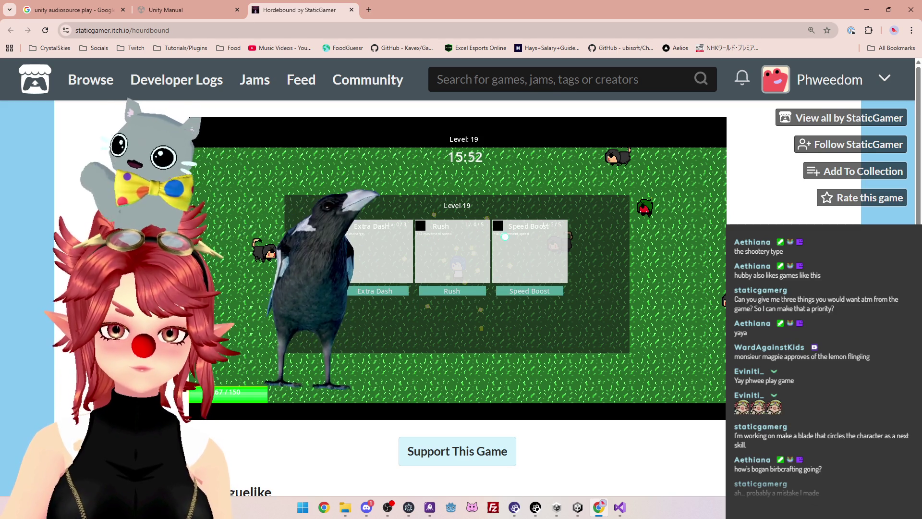
# Take Speed Boost at level 19 and weave the hero around with WASD
pyautogui.click(524, 291)
pyautogui.press('w')
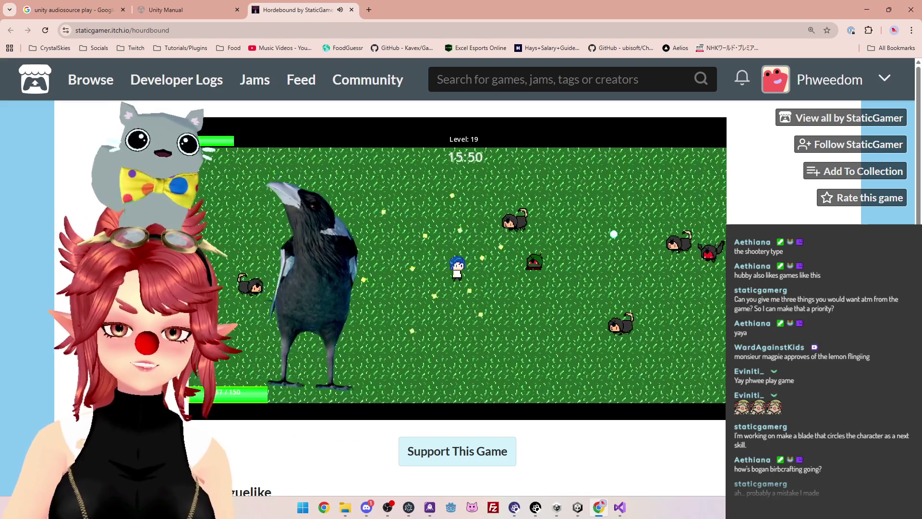
pyautogui.press('d')
pyautogui.press('s')
pyautogui.press('d')
pyautogui.press('w')
pyautogui.press('s')
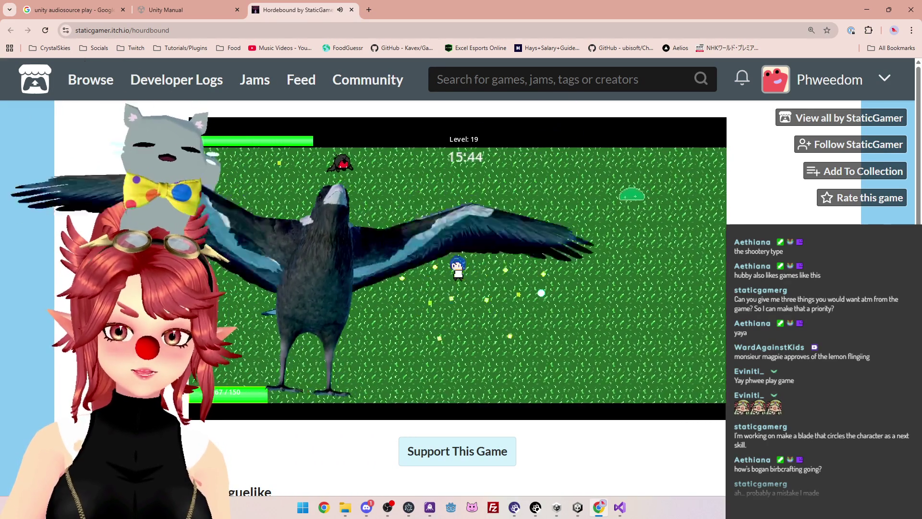
# Keep dodging with WASD until level 20, then take Speed Boost again
pyautogui.press('d')
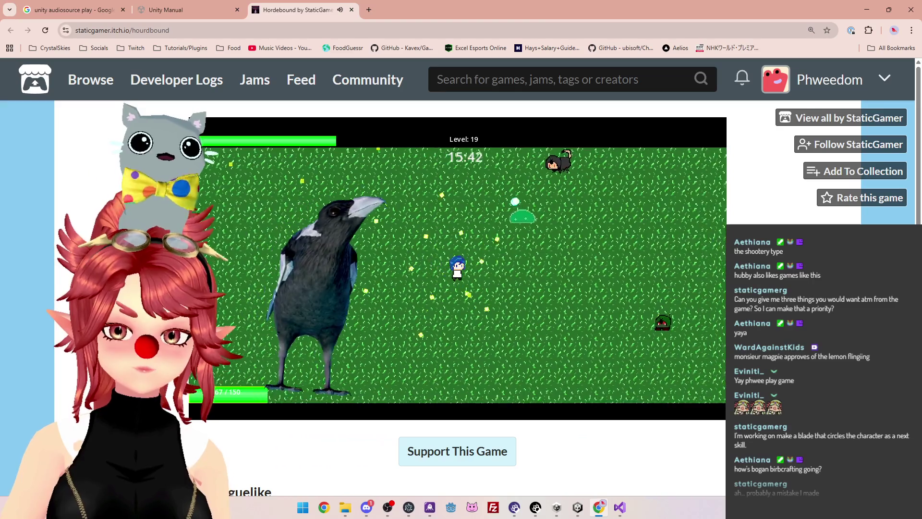
pyautogui.press('a')
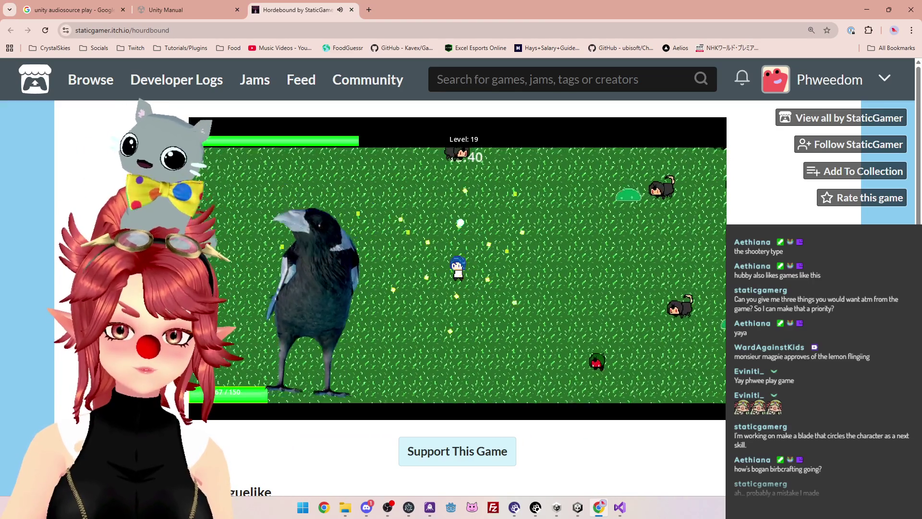
pyautogui.press('w')
pyautogui.press('a')
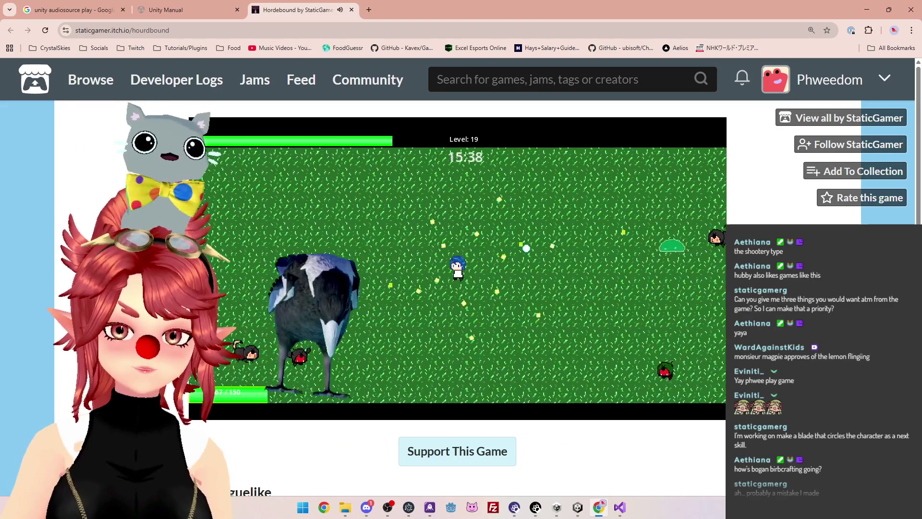
pyautogui.press('d')
pyautogui.press('s')
pyautogui.press('a')
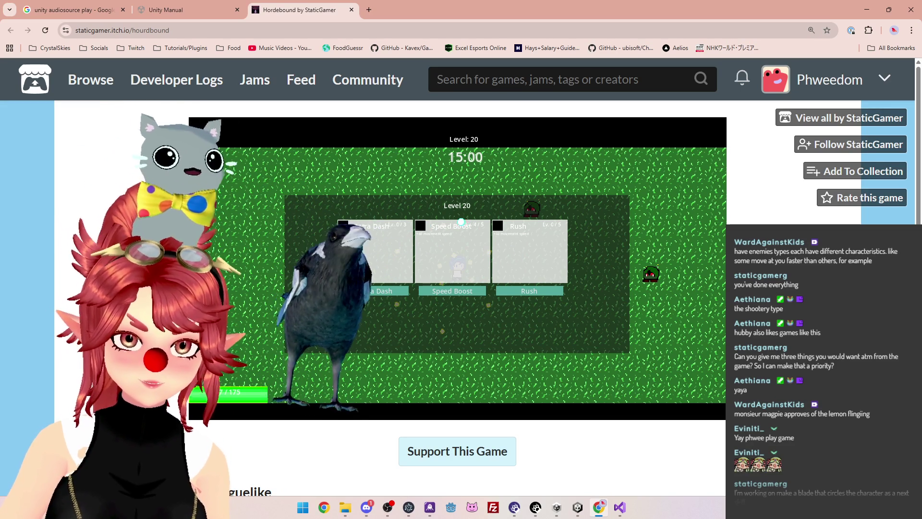
pyautogui.click(457, 294)
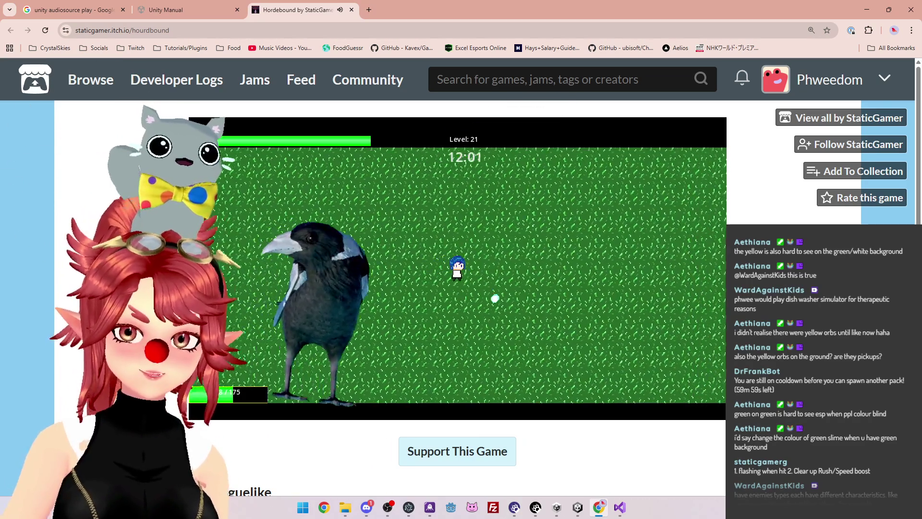
# Pause Hordebound with Esc and close its itch.io tab
pyautogui.press('Escape')
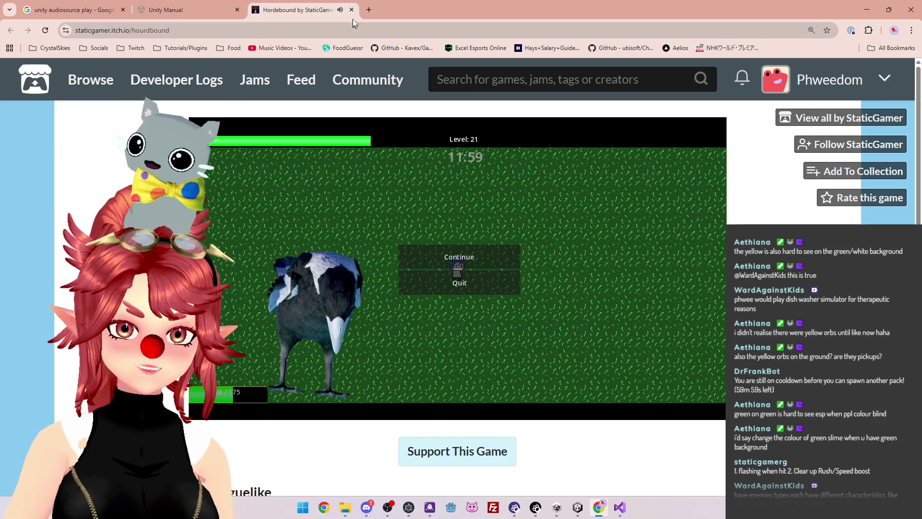
pyautogui.click(351, 10)
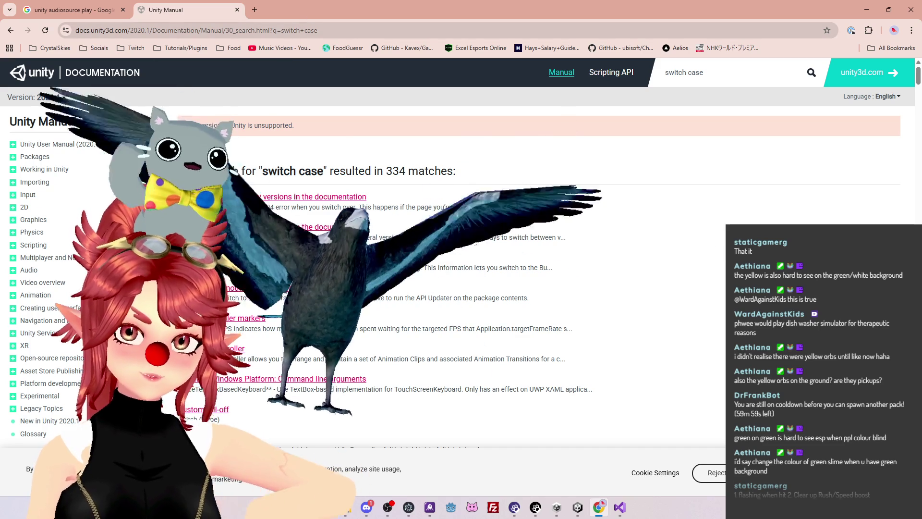
# Scroll through the Unity Manual's 334 'switch case' results, then return to Magpie.cs in Visual Studio
pyautogui.scroll(-1, 445, 298)
pyautogui.scroll(-4, 445, 297)
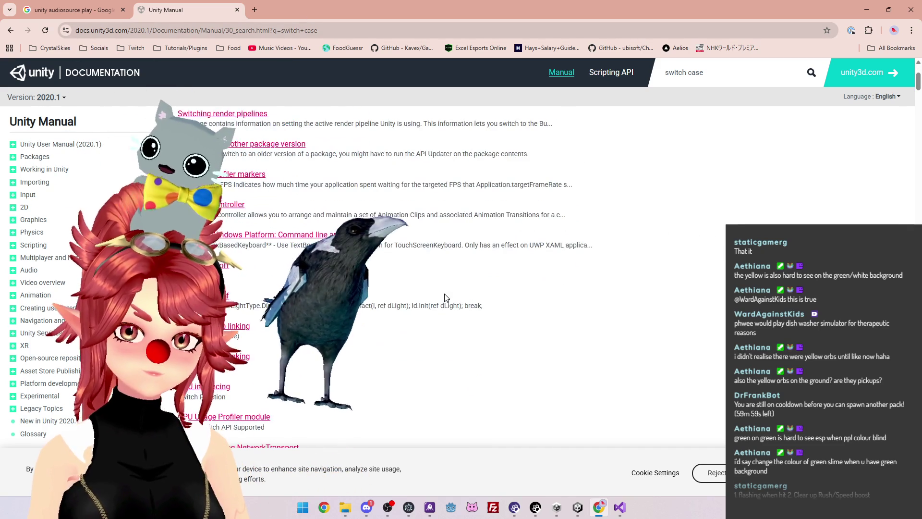
pyautogui.scroll(-3, 446, 290)
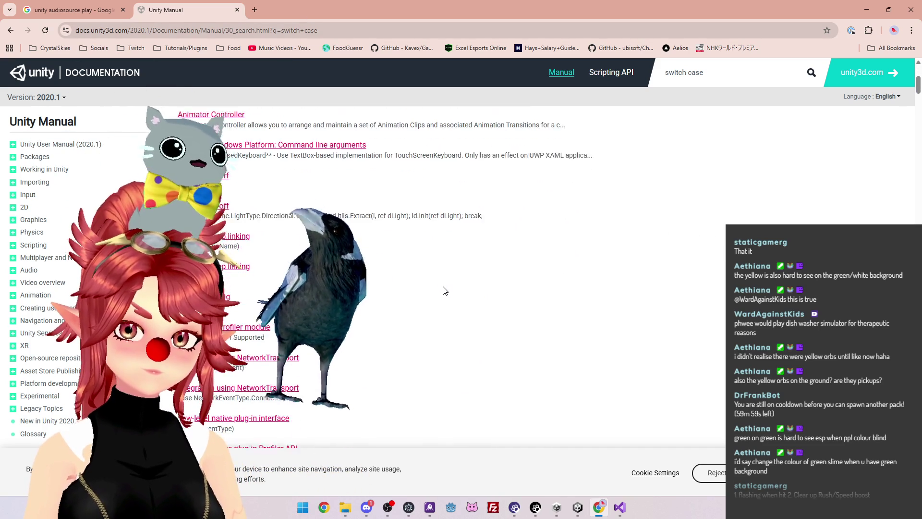
pyautogui.scroll(8, 443, 291)
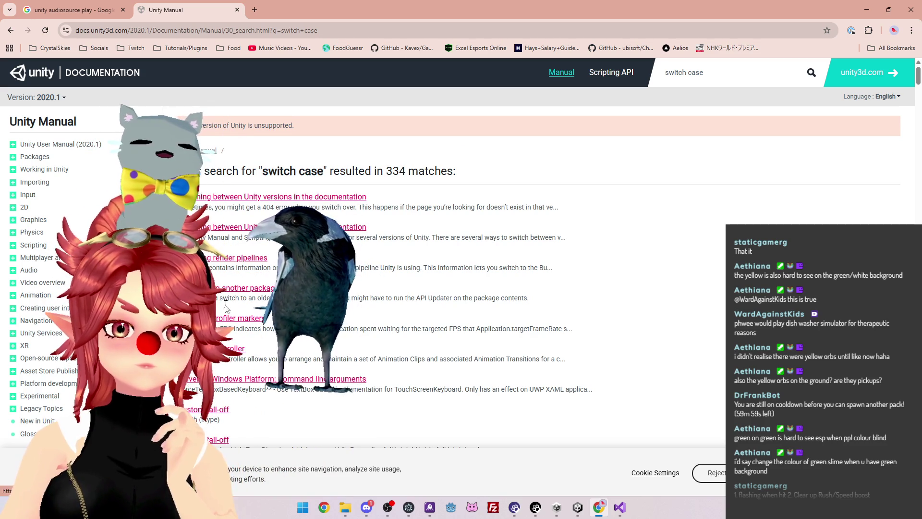
pyautogui.scroll(-2, 41, 258)
pyautogui.scroll(2, 42, 258)
pyautogui.hotkey('alt', 'Tab')
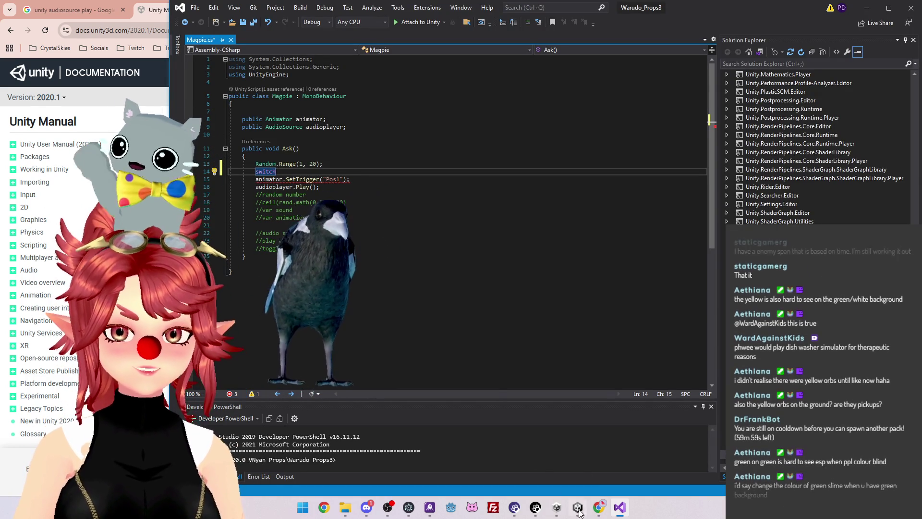
# Search Google for 'switch case unity' in a new tab and select the basic switch example code
pyautogui.click(599, 507)
pyautogui.click(259, 9)
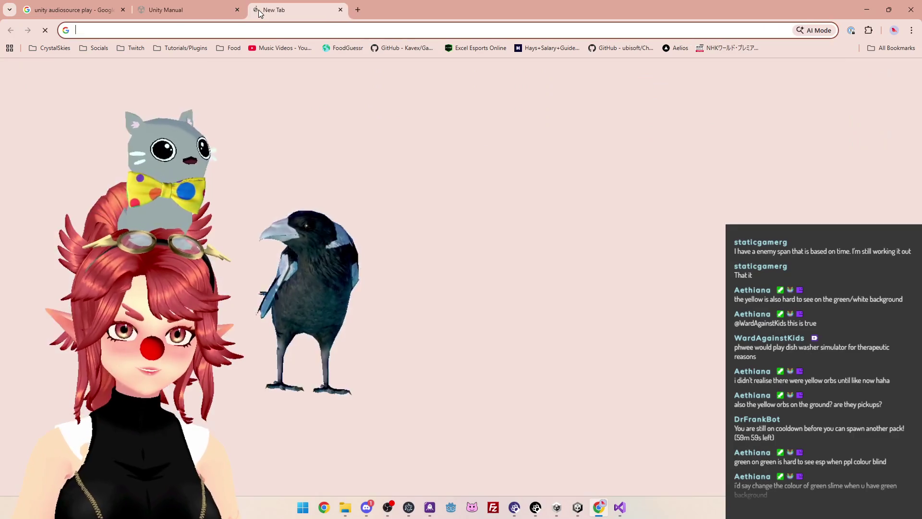
pyautogui.write('streamelements.comswitch case uni')
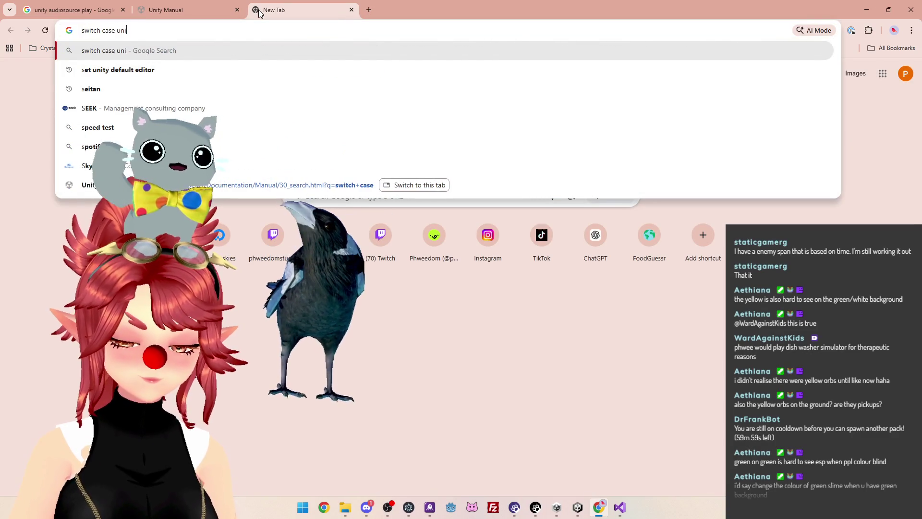
pyautogui.write('ty')
pyautogui.press('Return')
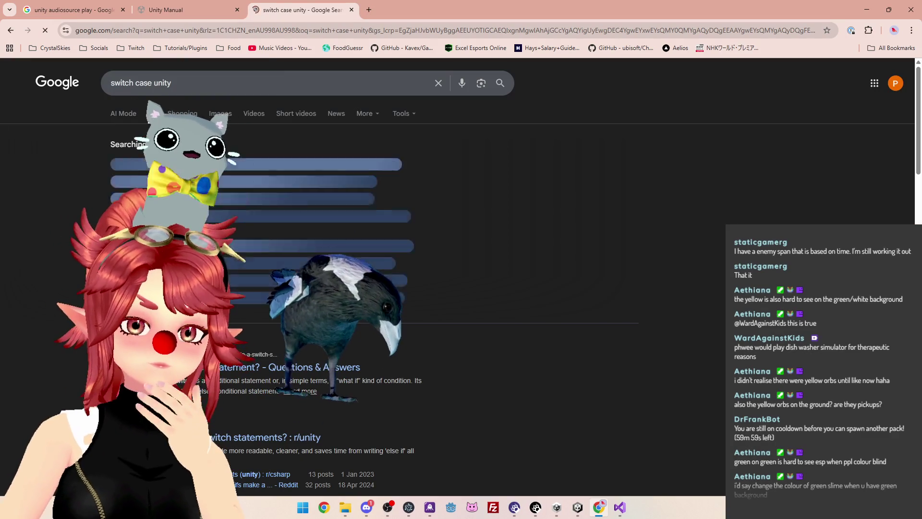
pyautogui.scroll(-2, 260, 263)
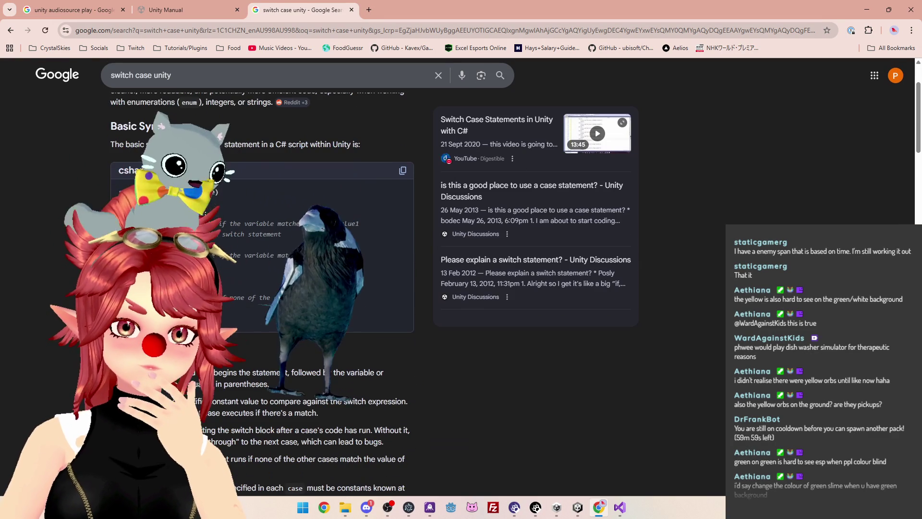
pyautogui.moveTo(121, 191)
pyautogui.mouseDown()
pyautogui.moveTo(288, 255)
pyautogui.moveTo(257, 298)
pyautogui.mouseUp()
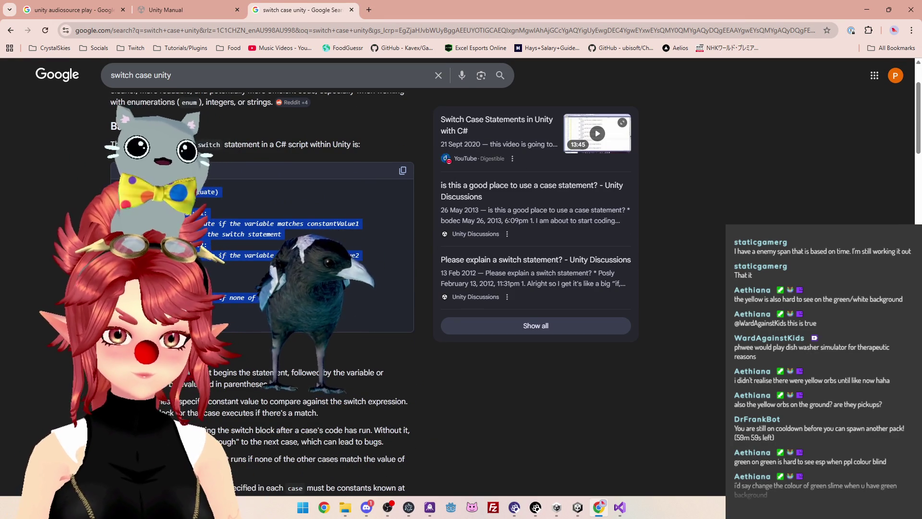
pyautogui.click(620, 507)
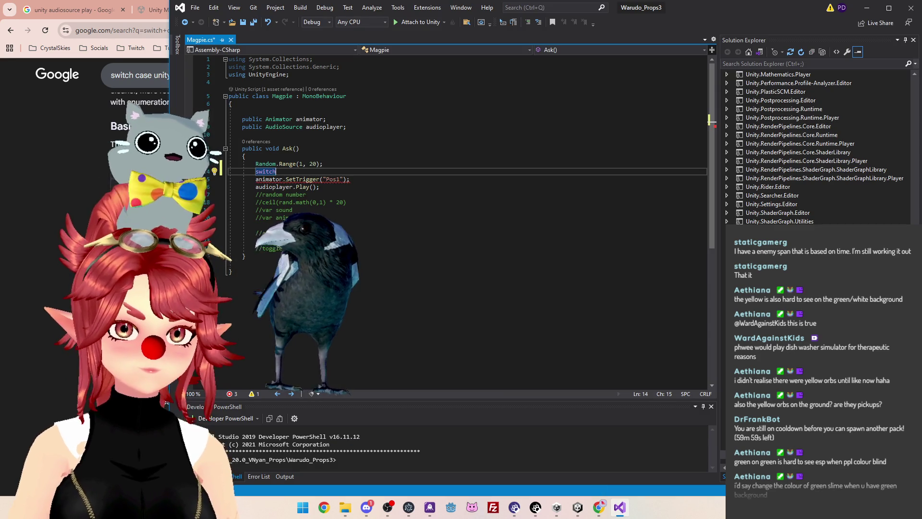
# Paste the switch-case template over 'switch' on line 14 and indent its brace and case lines
pyautogui.moveTo(276, 172); pyautogui.dragTo(260, 171)
pyautogui.hotkey('ctrl', 'v')
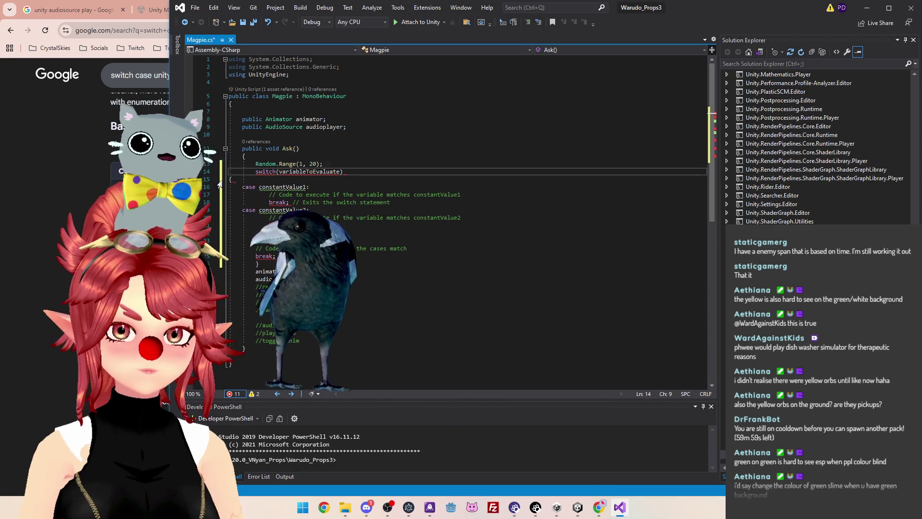
pyautogui.click(230, 179)
pyautogui.press('Tab')
pyautogui.press('Tab')
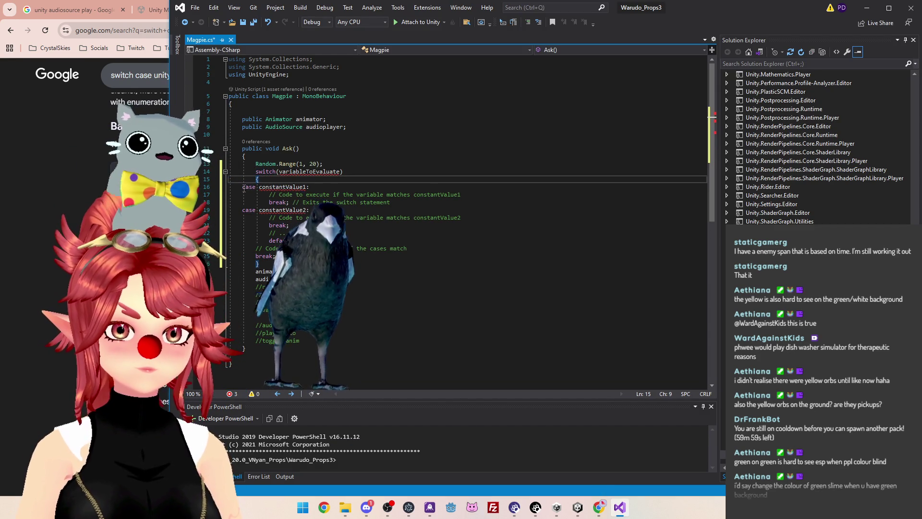
pyautogui.click(243, 186)
pyautogui.press('Tab')
pyautogui.click(243, 210)
pyautogui.press('Tab')
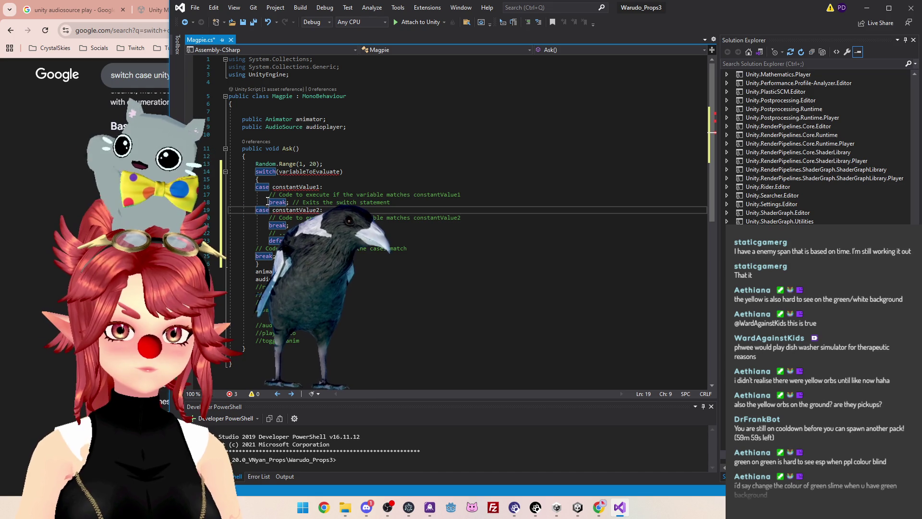
# Indent the comment and break lines under the default branch one level
pyautogui.click(297, 241)
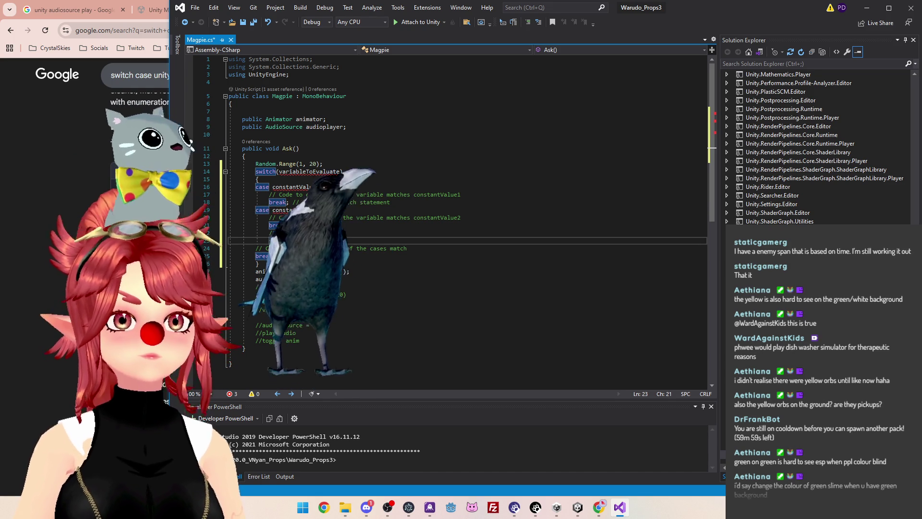
pyautogui.moveTo(256, 249); pyautogui.dragTo(272, 256)
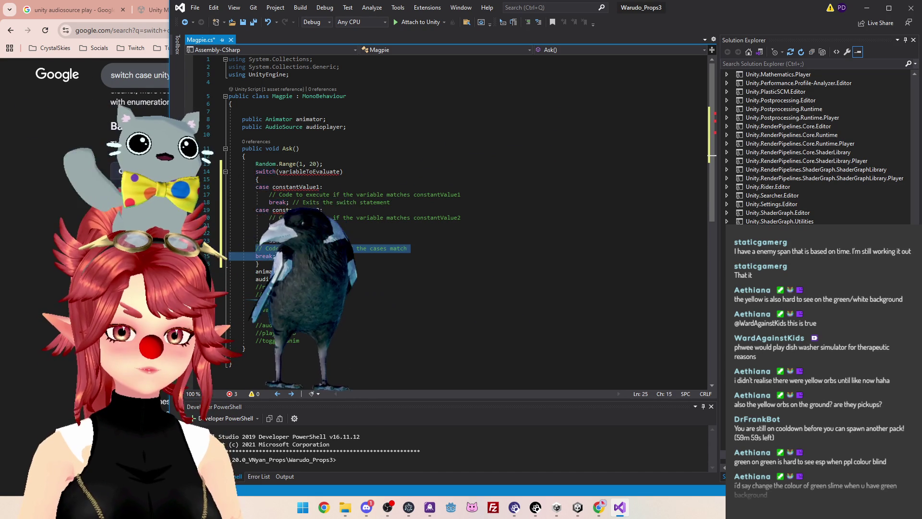
pyautogui.click(266, 240)
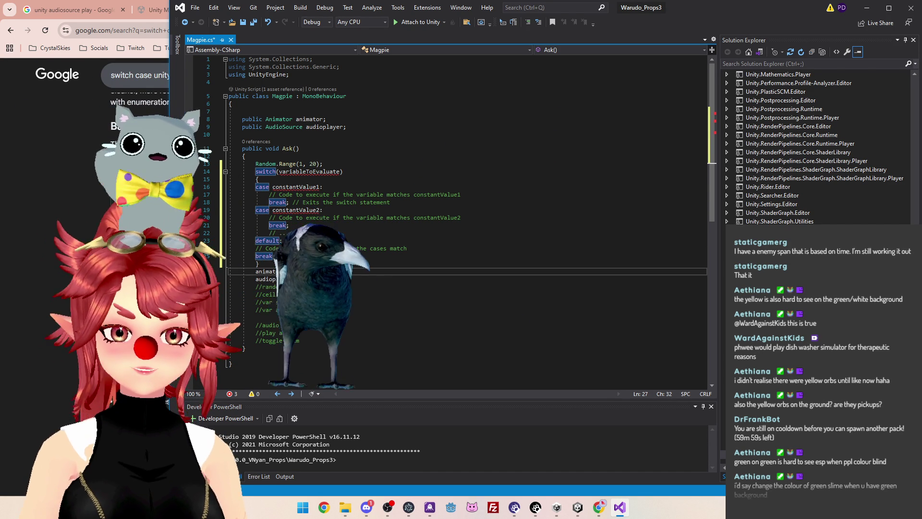
pyautogui.click(260, 264)
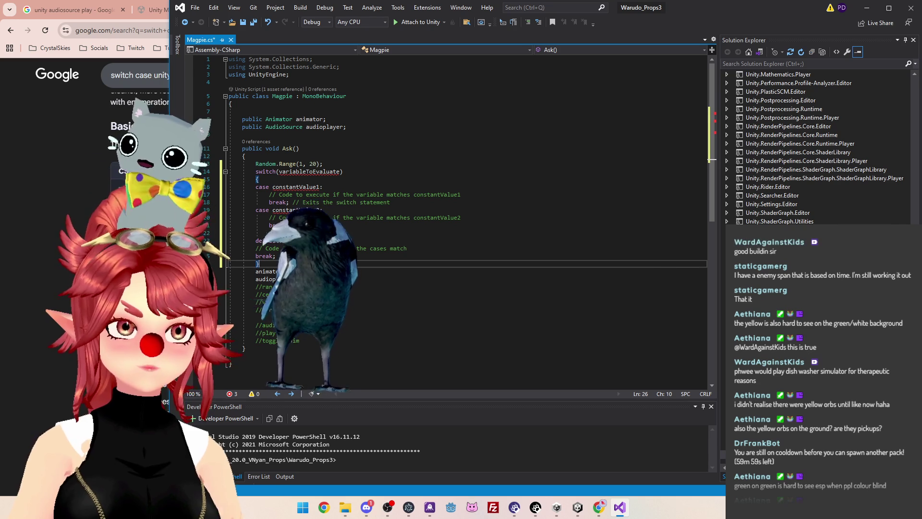
pyautogui.press('Up')
pyautogui.press('Up')
pyautogui.press('Up')
pyautogui.press('End')
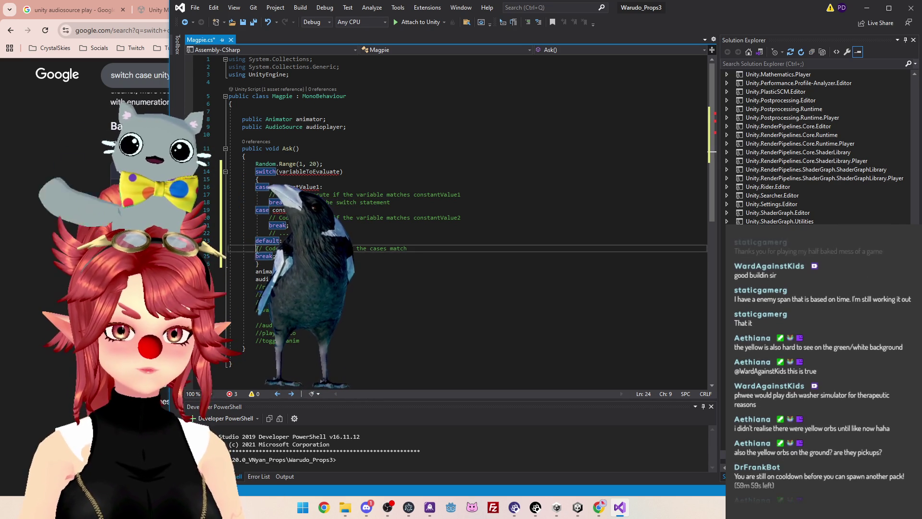
pyautogui.hotkey('shift', 'Down')
pyautogui.hotkey('shift', 'Down')
pyautogui.press('Tab')
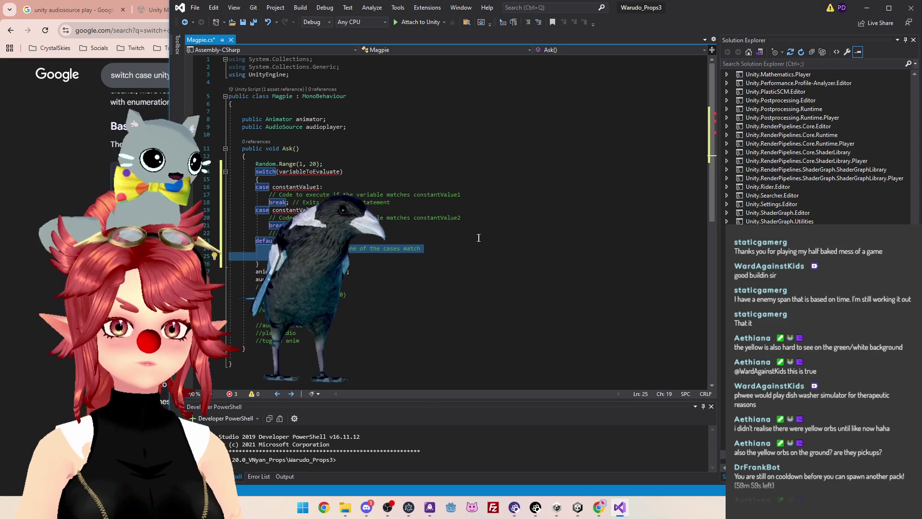
pyautogui.click(494, 222)
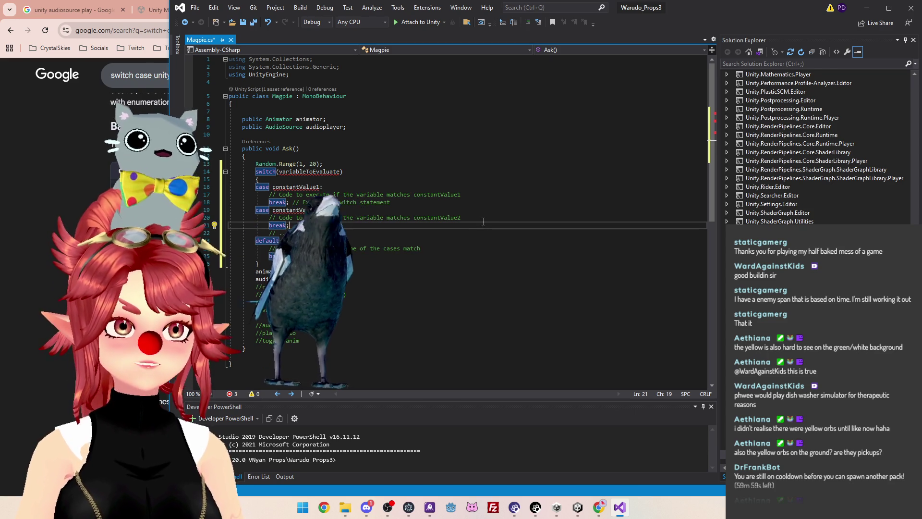
pyautogui.click(418, 258)
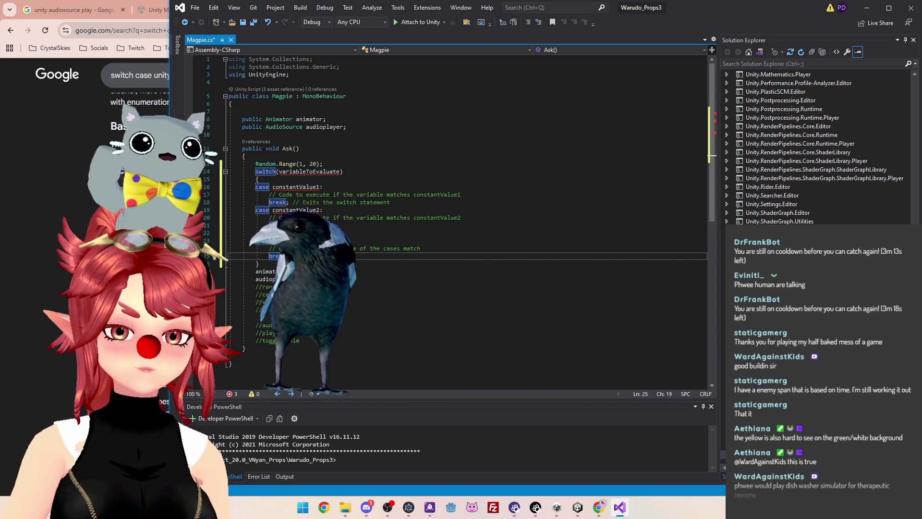
pyautogui.click(308, 179)
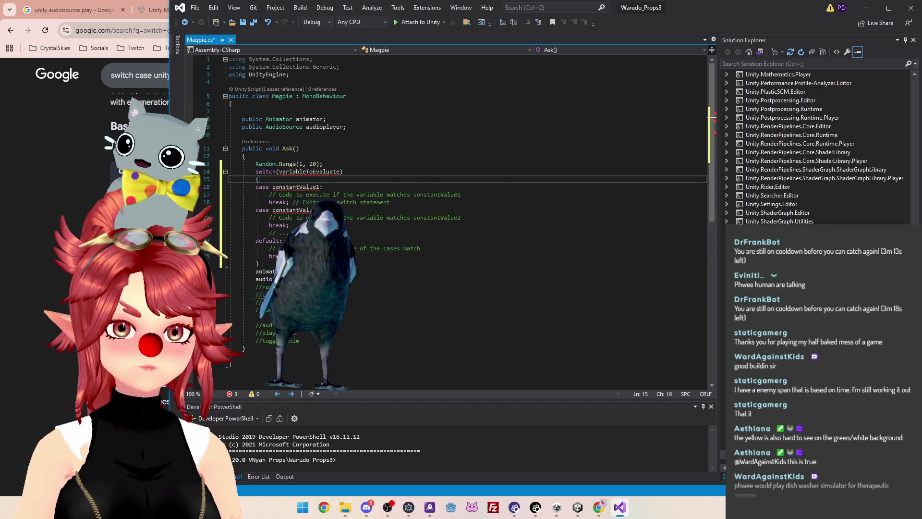
# Store the Random.Range(1, 20) result in a new variable named response
pyautogui.click(352, 149)
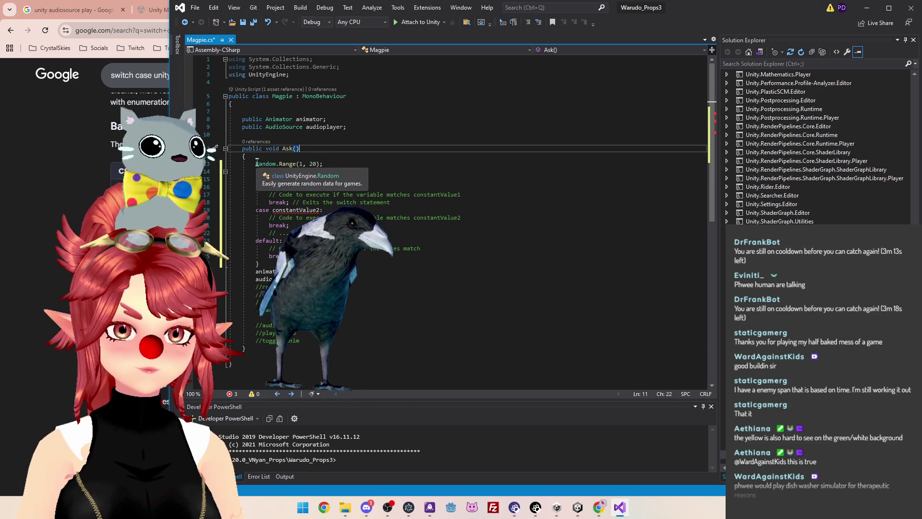
pyautogui.click(326, 172)
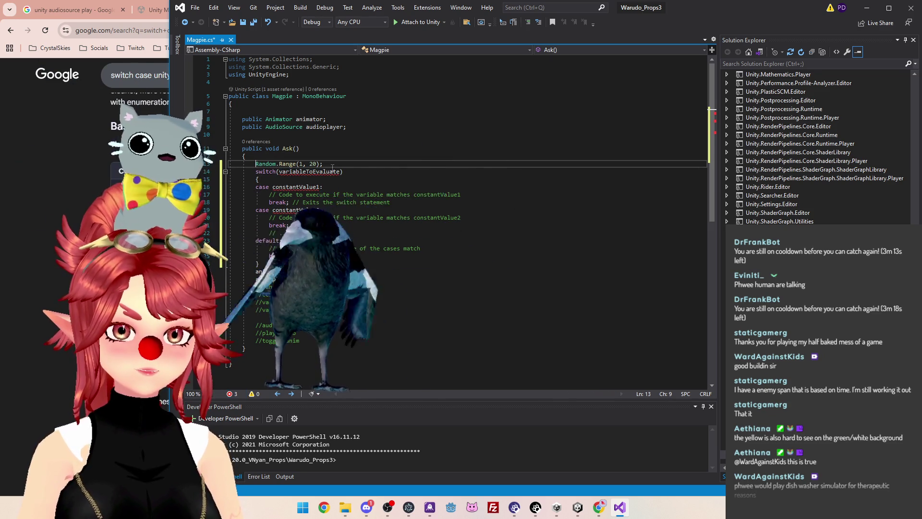
pyautogui.press('Up')
pyautogui.press('Home')
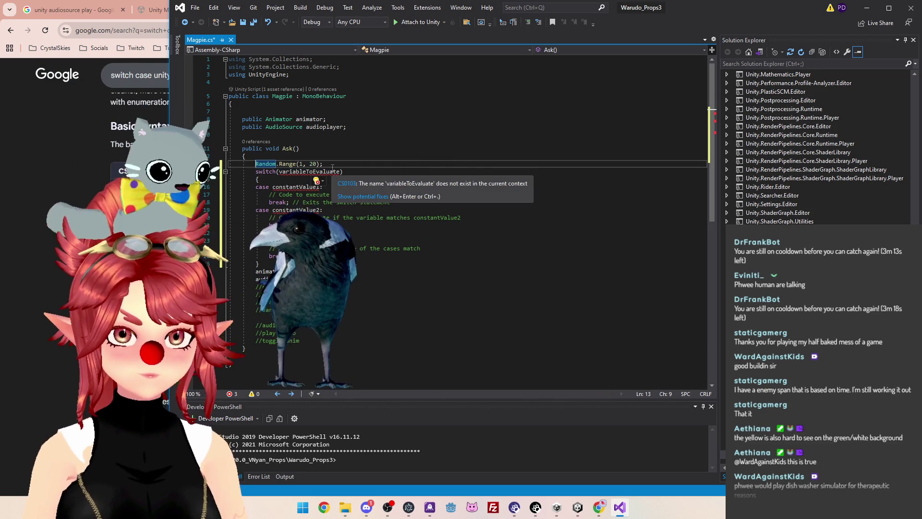
pyautogui.write('var ')
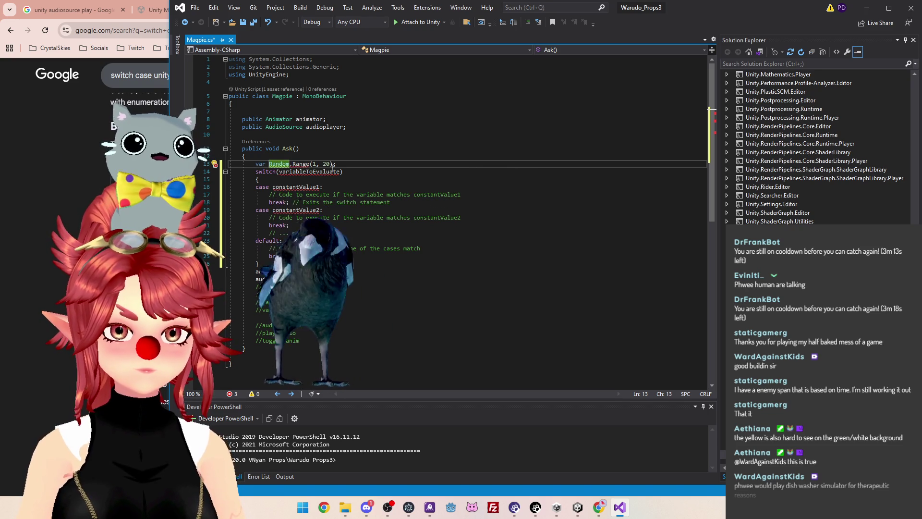
pyautogui.write('response')
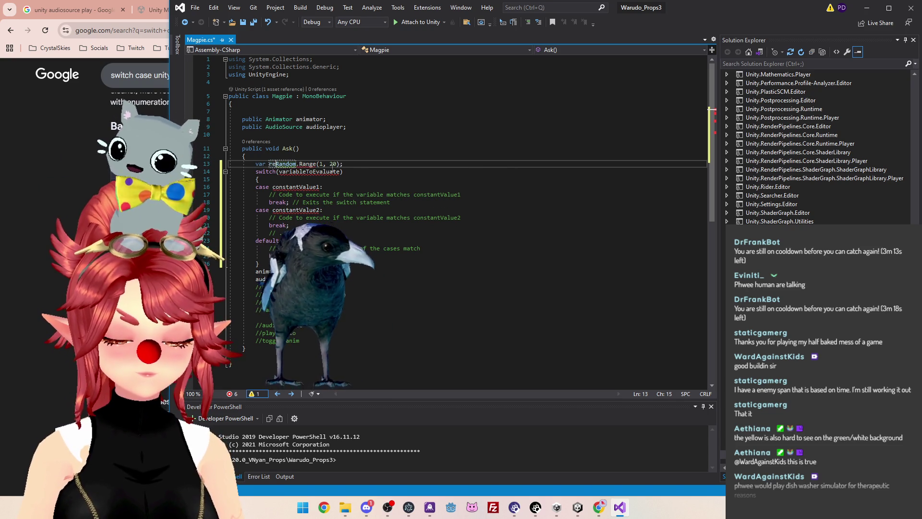
pyautogui.write(' =')
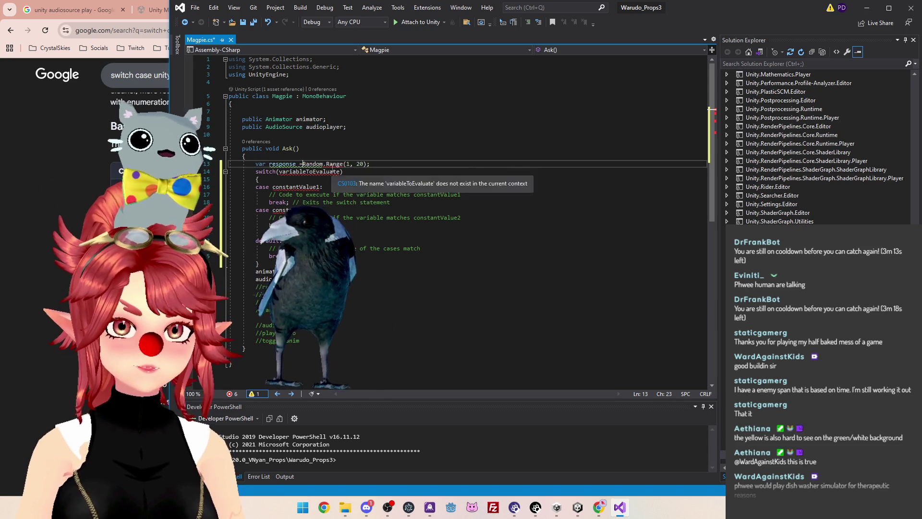
pyautogui.click(270, 163)
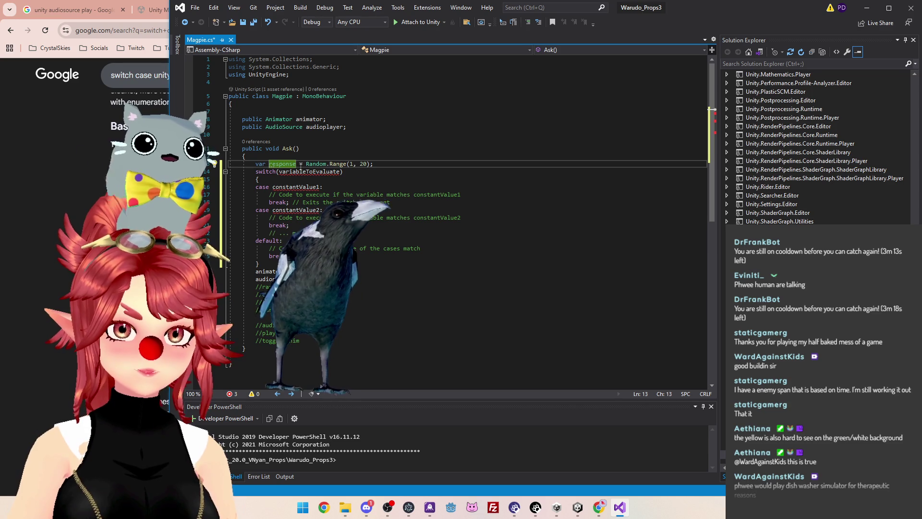
pyautogui.press('Delete')
pyautogui.press('Delete')
pyautogui.press('Delete')
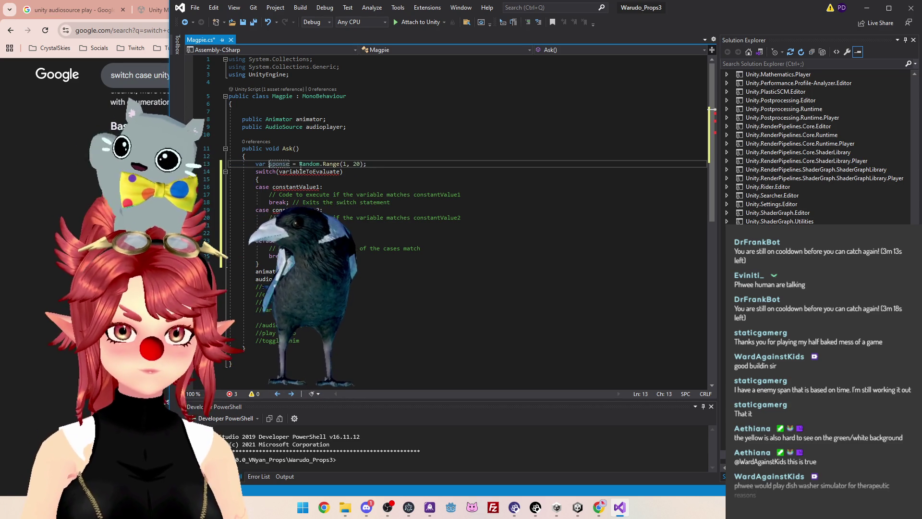
pyautogui.write('bird_response')
pyautogui.press('BackSpace')
pyautogui.press('BackSpace')
pyautogui.press('BackSpace')
pyautogui.write('re')
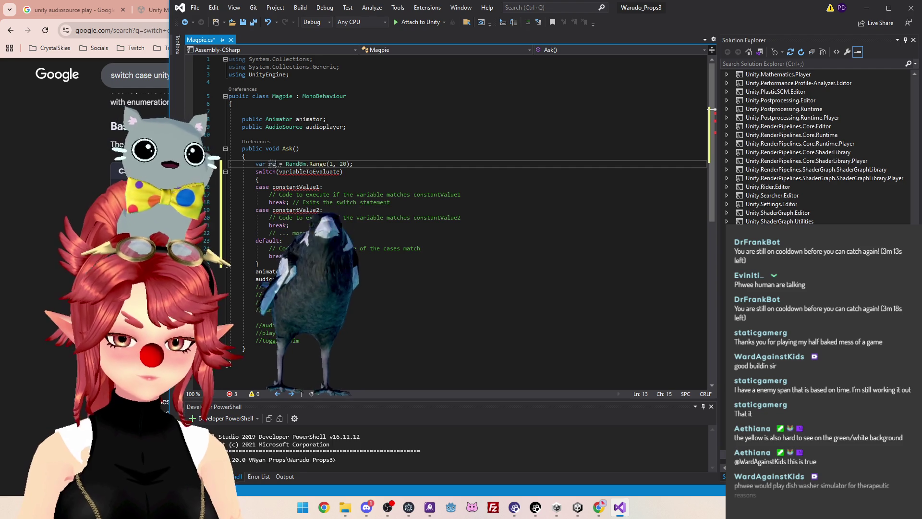
pyautogui.write('sponse')
pyautogui.press('Down')
pyautogui.press('Down')
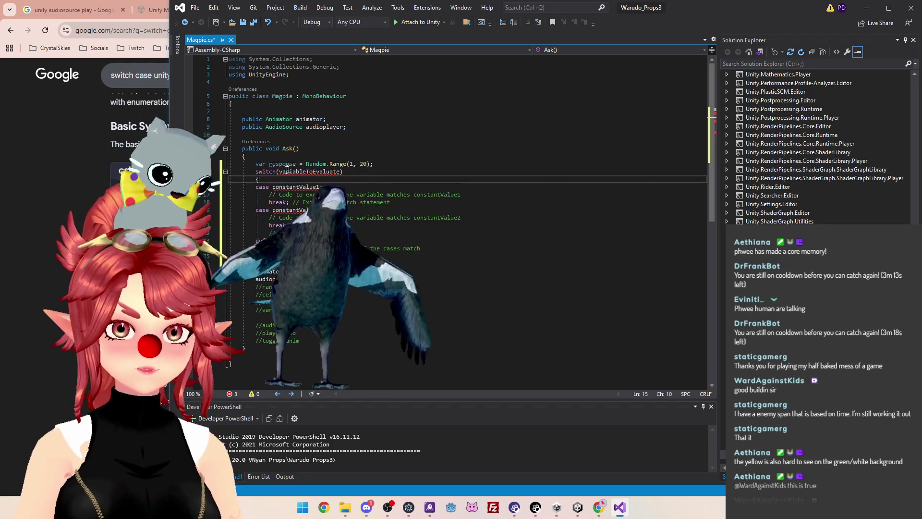
# Replace variableToEvaluate in the switch parentheses with response
pyautogui.doubleClick(286, 164)
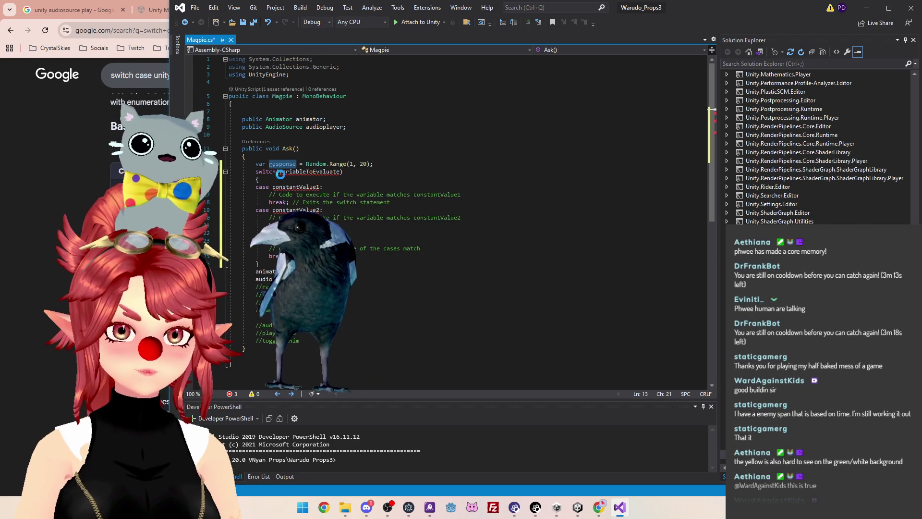
pyautogui.moveTo(284, 175)
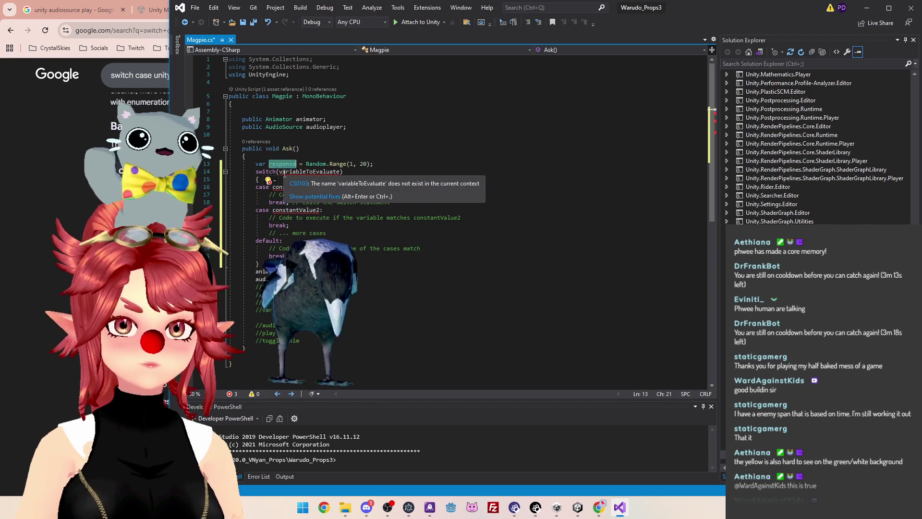
pyautogui.hotkey('ctrl', 'c')
pyautogui.doubleClick(310, 171)
pyautogui.hotkey('ctrl', 'v')
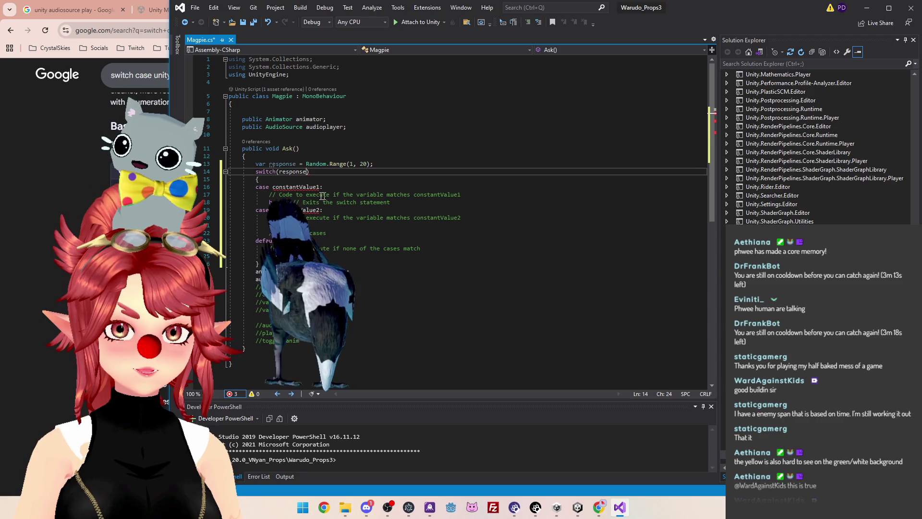
# Label the switch cases 1 and 2 in place of constantValue1 and constantValue2
pyautogui.click(336, 186)
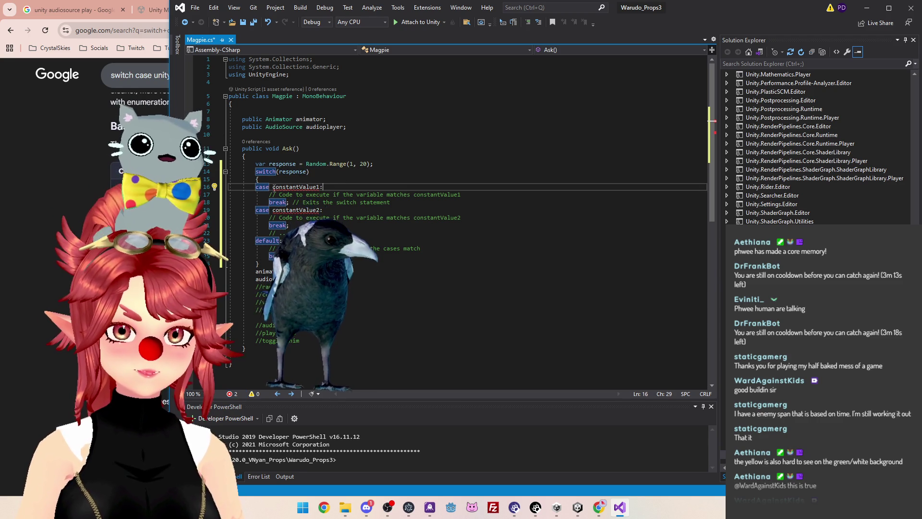
pyautogui.doubleClick(310, 187)
pyautogui.write('1')
pyautogui.doubleClick(294, 210)
pyautogui.write('2:')
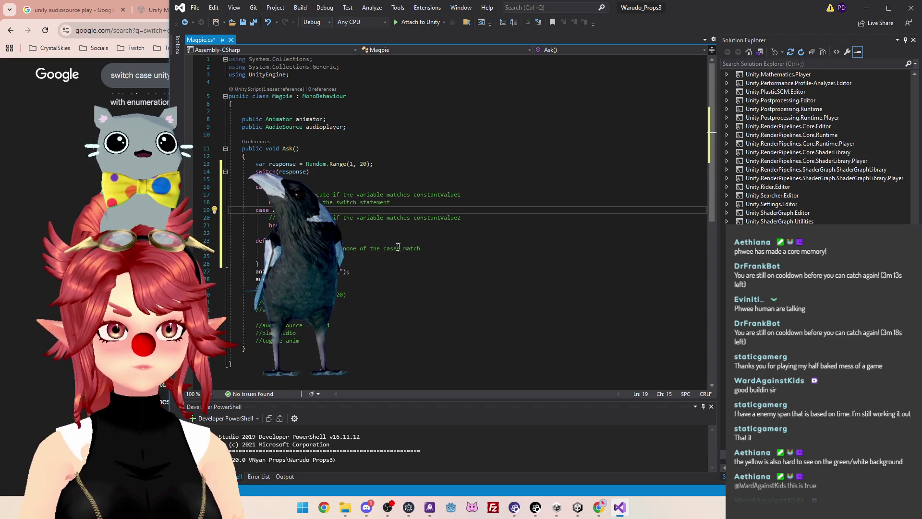
pyautogui.click(276, 225)
pyautogui.click(417, 207)
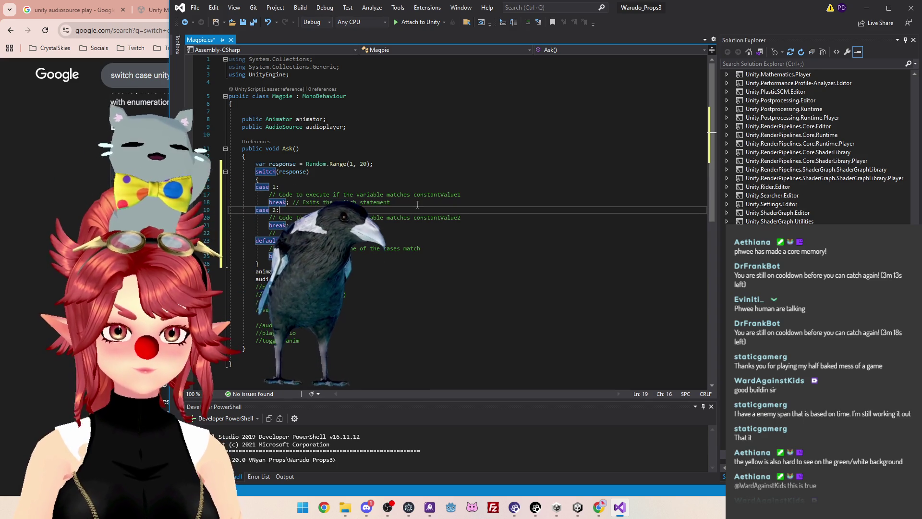
# Delete the two leftover lines below the switch block, leaving the animator line
pyautogui.click(358, 286)
pyautogui.hotkey('ctrl', 'z')
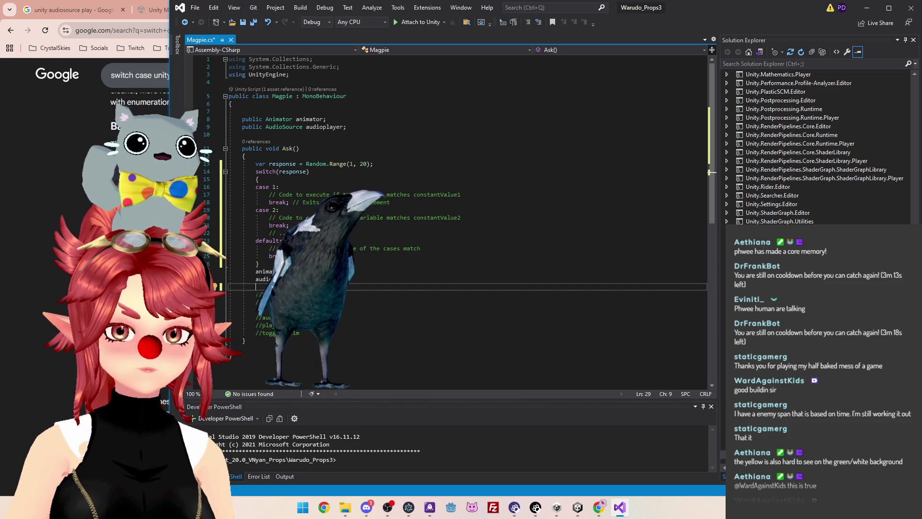
pyautogui.click(220, 300)
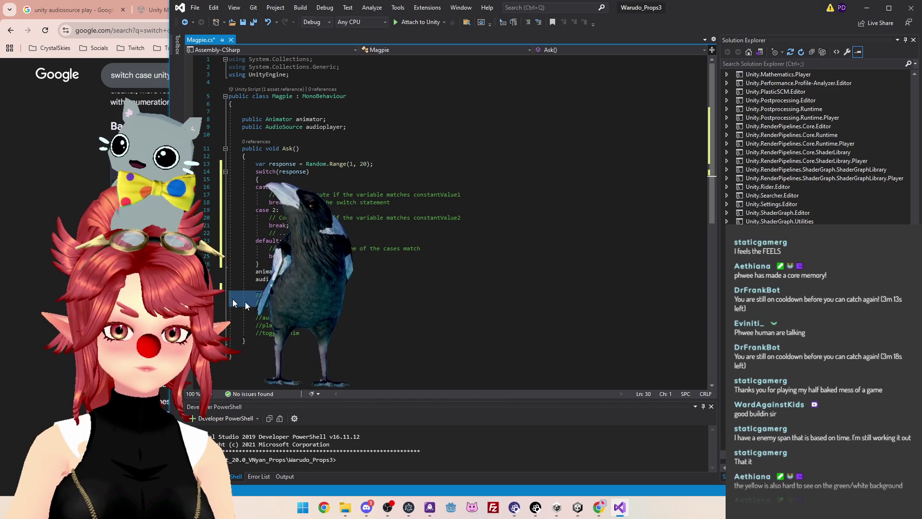
pyautogui.press('BackSpace')
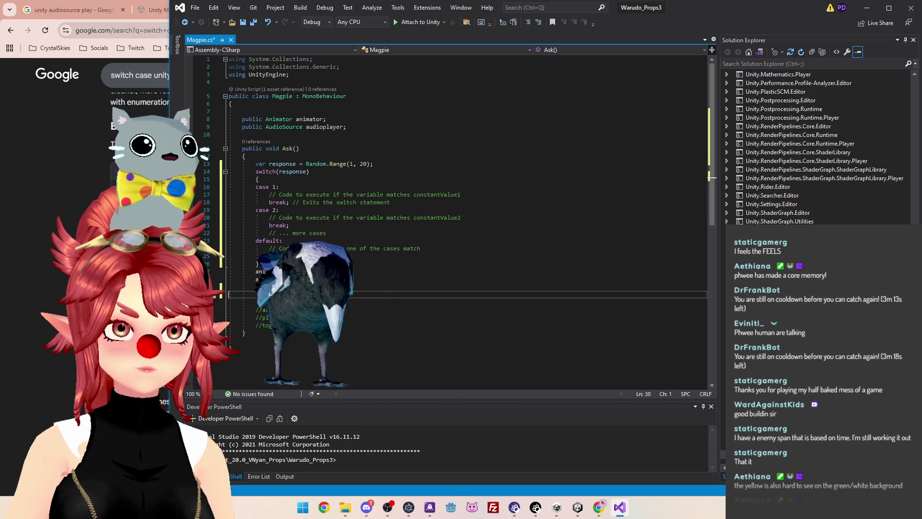
pyautogui.click(257, 272)
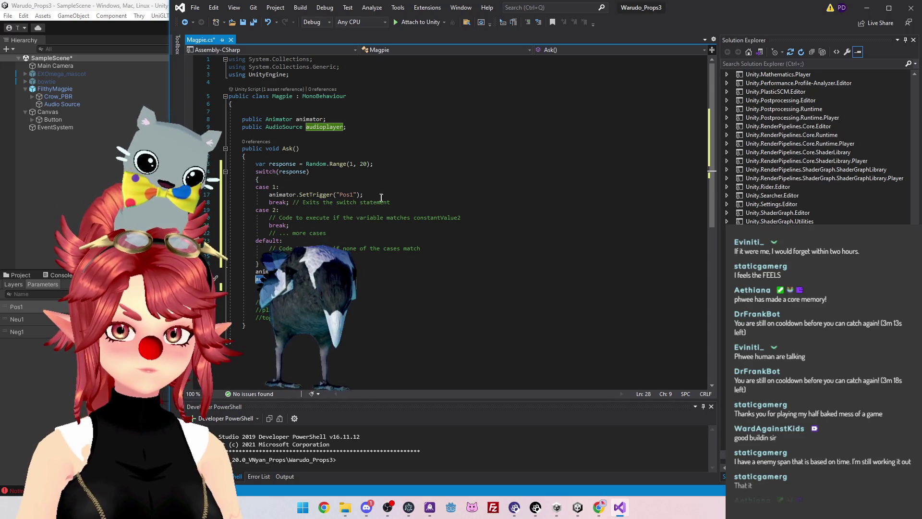
# Paste the PlayOneShot audio line into case 1 and align it with the trigger line
pyautogui.click(381, 195)
pyautogui.press('Return')
pyautogui.hotkey('ctrl', 'v')
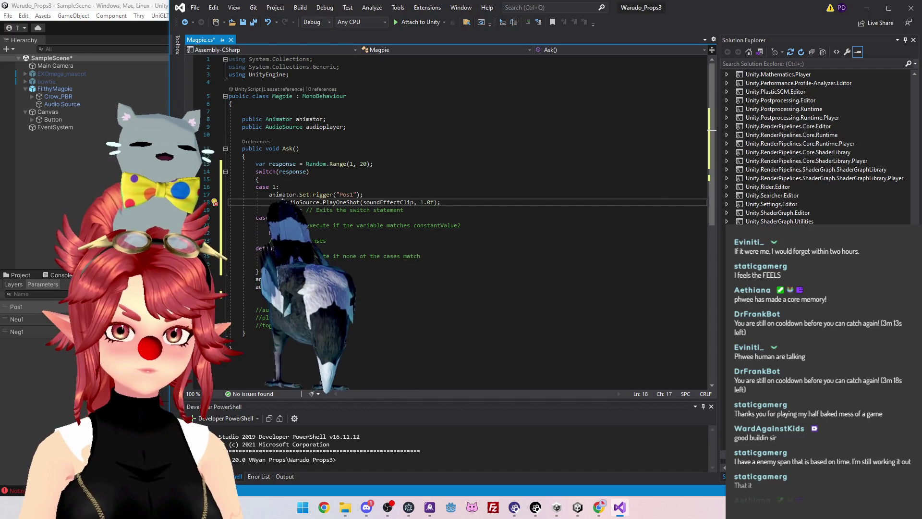
pyautogui.press('BackSpace')
pyautogui.press('BackSpace')
pyautogui.press('BackSpace')
pyautogui.press('BackSpace')
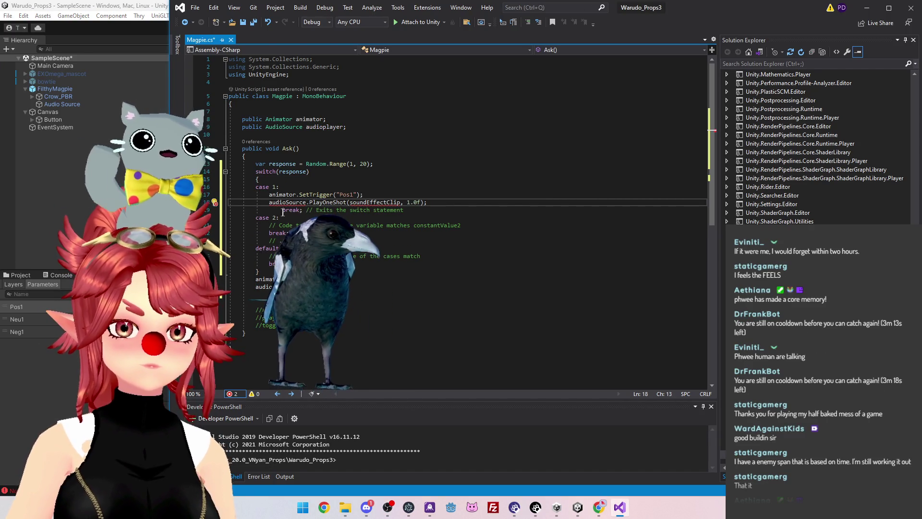
pyautogui.click(283, 210)
pyautogui.press('BackSpace')
pyautogui.press('BackSpace')
pyautogui.press('BackSpace')
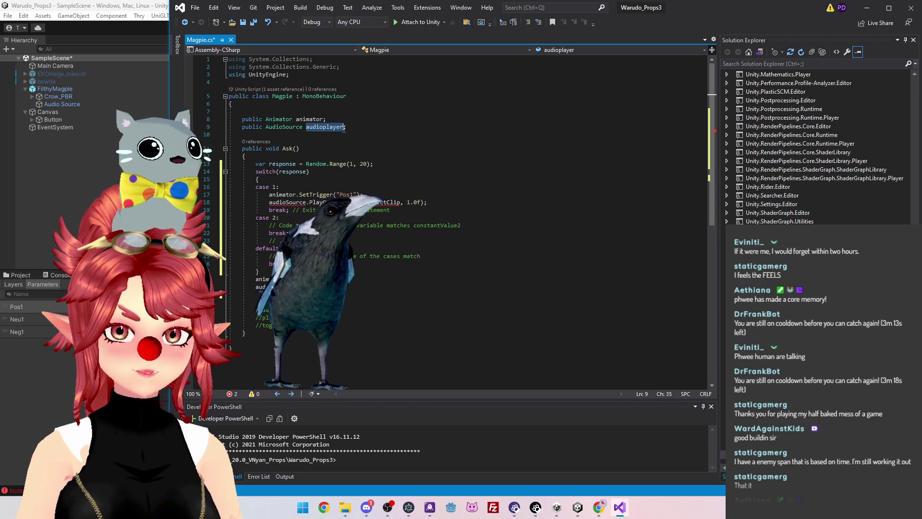
# Rename audioSource to audioplayer in case 1's audio line
pyautogui.click(287, 202)
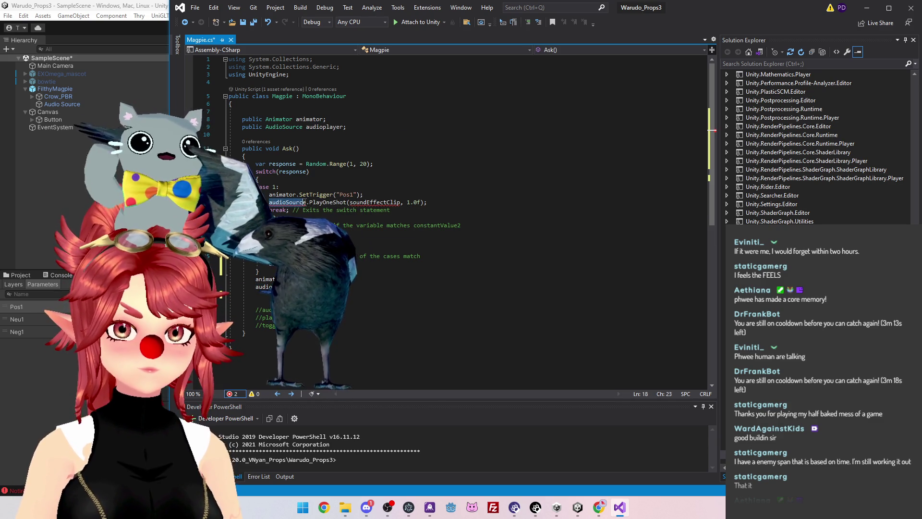
pyautogui.click(286, 201)
pyautogui.moveTo(279, 202)
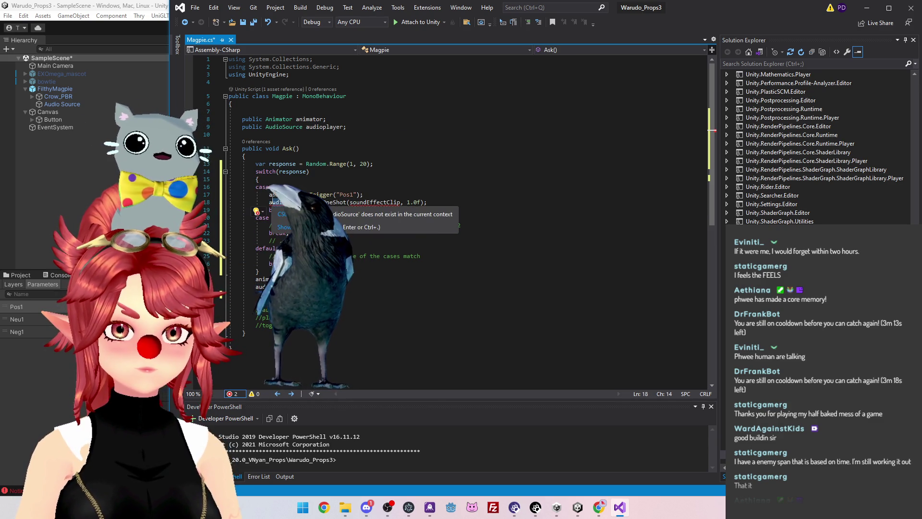
pyautogui.hotkey('ctrl', '.')
pyautogui.press('Return')
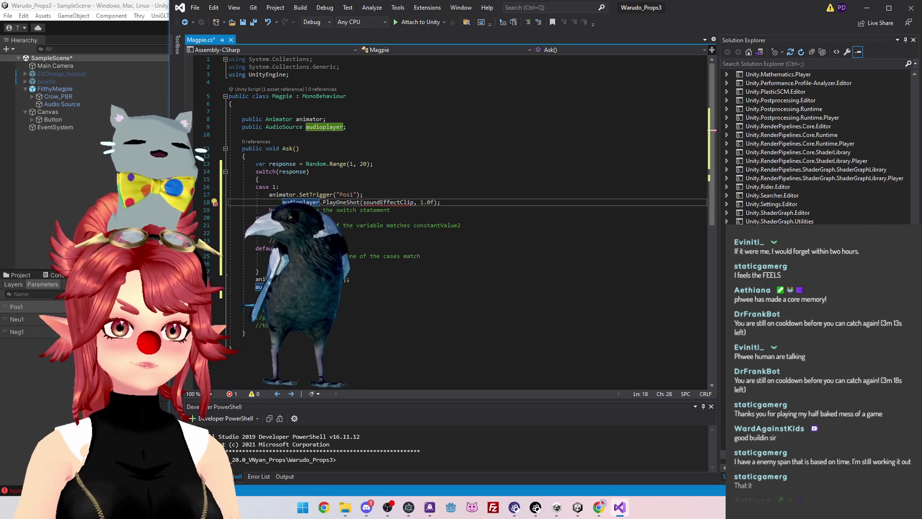
pyautogui.press('End')
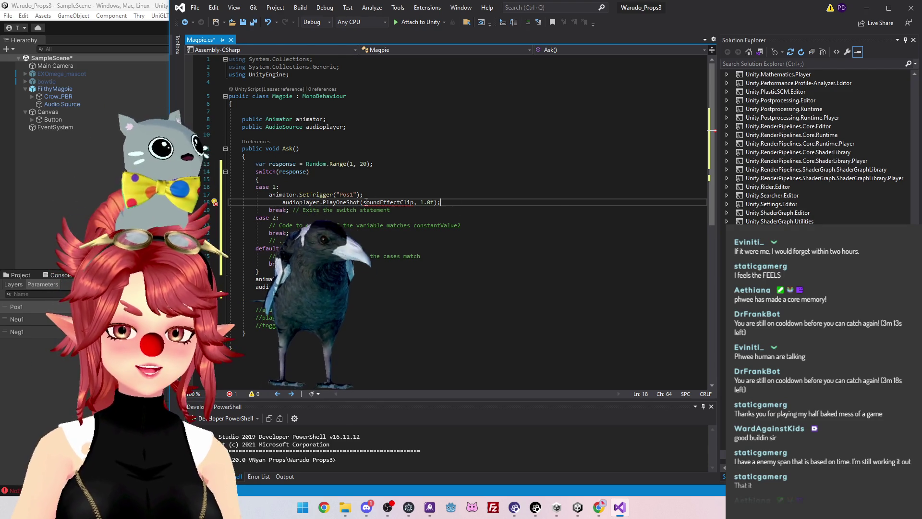
# Check the undefined soundEffectClip argument against the Unity AudioSource play search results
pyautogui.moveTo(362, 203)
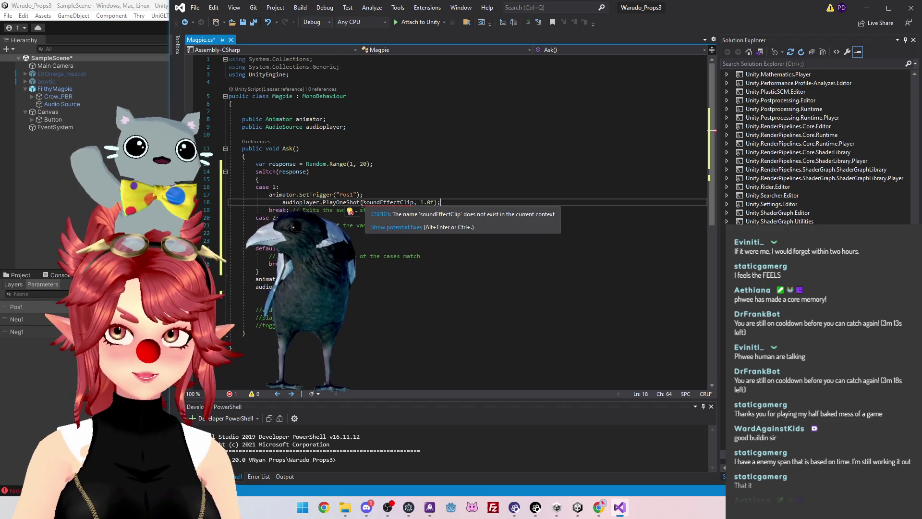
pyautogui.doubleClick(411, 202)
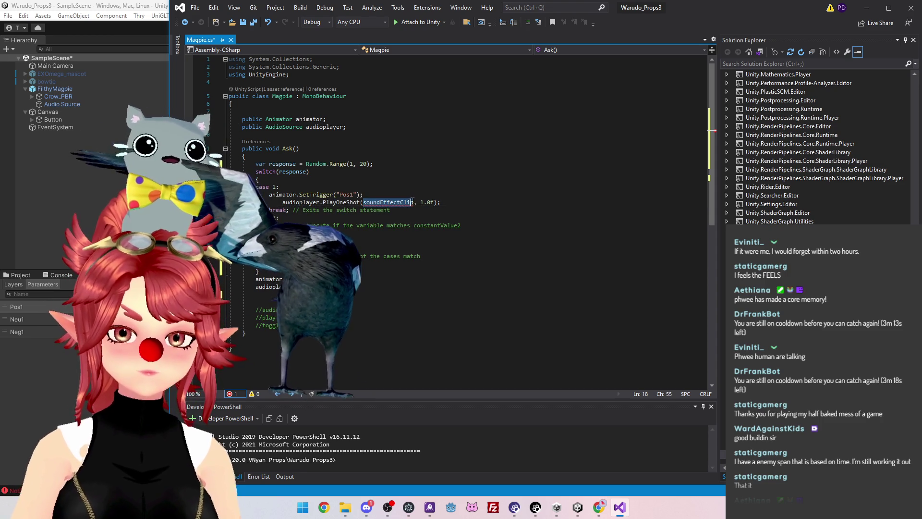
pyautogui.click(448, 202)
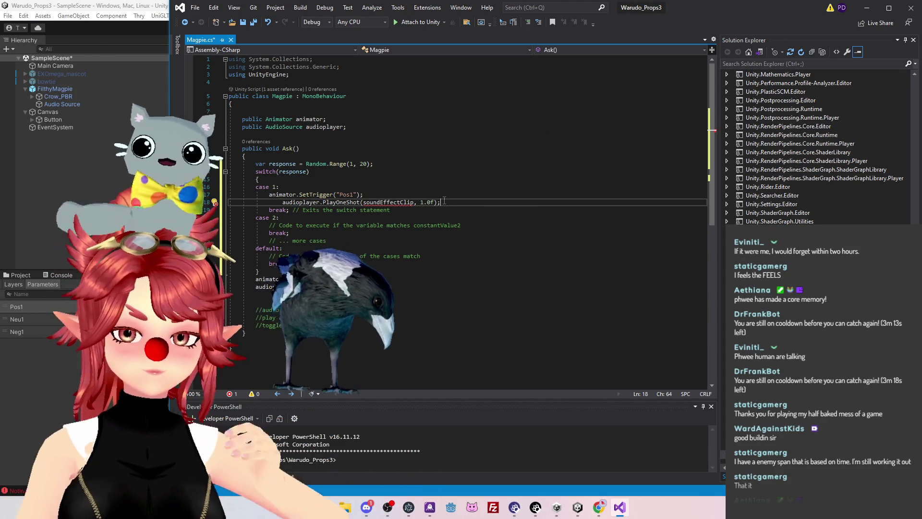
pyautogui.click(414, 210)
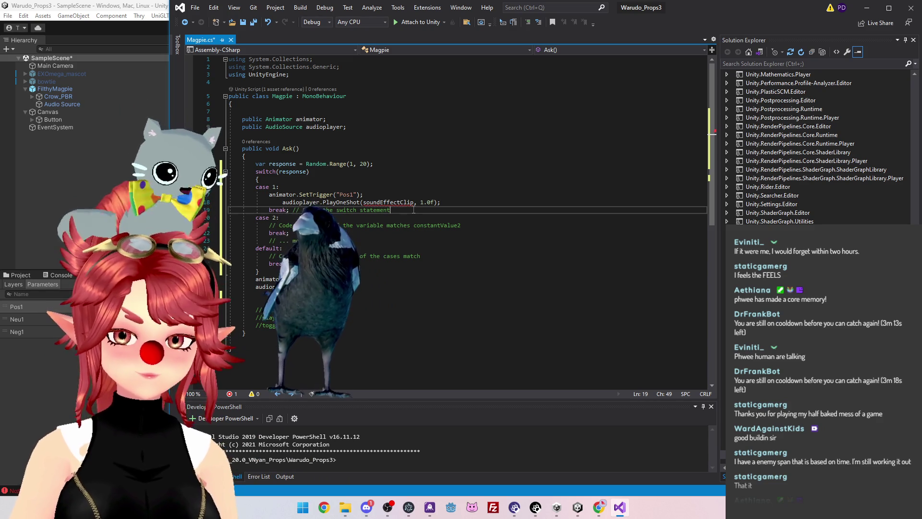
pyautogui.click(374, 202)
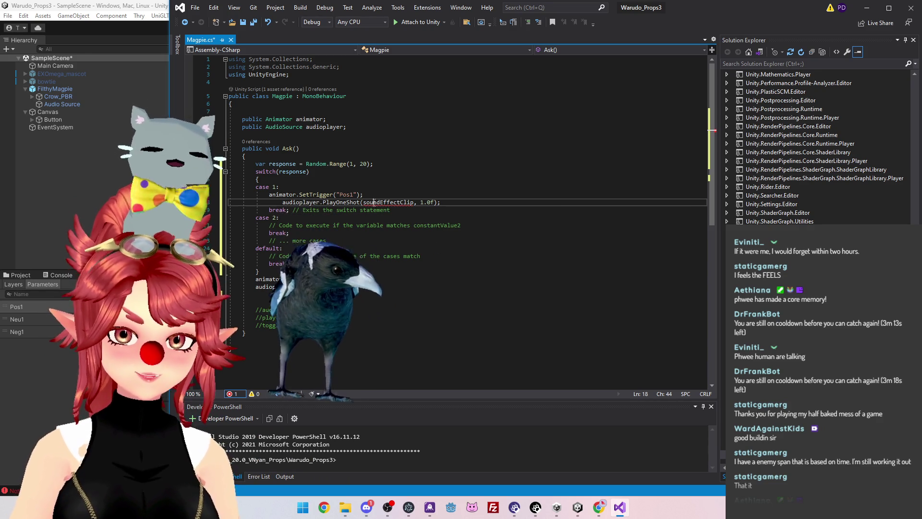
pyautogui.click(364, 202)
pyautogui.doubleClick(414, 202)
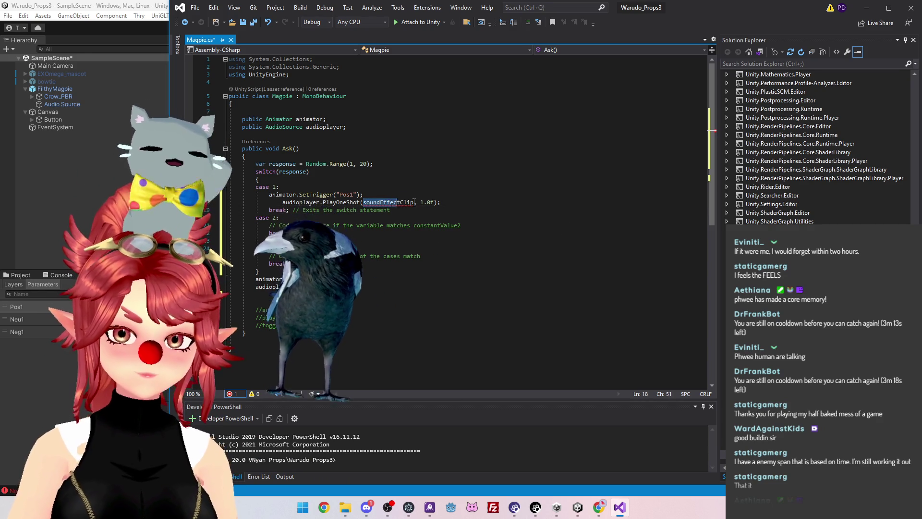
pyautogui.press('End')
pyautogui.moveTo(380, 202)
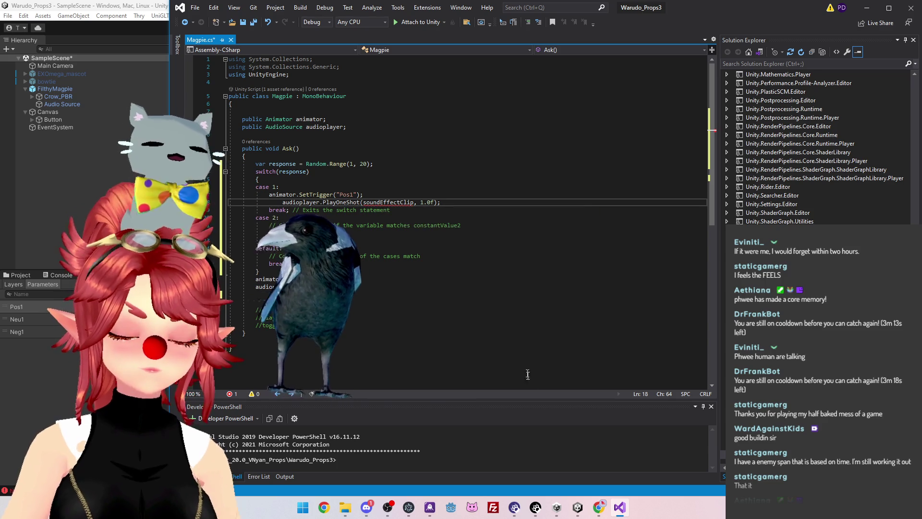
pyautogui.click(599, 508)
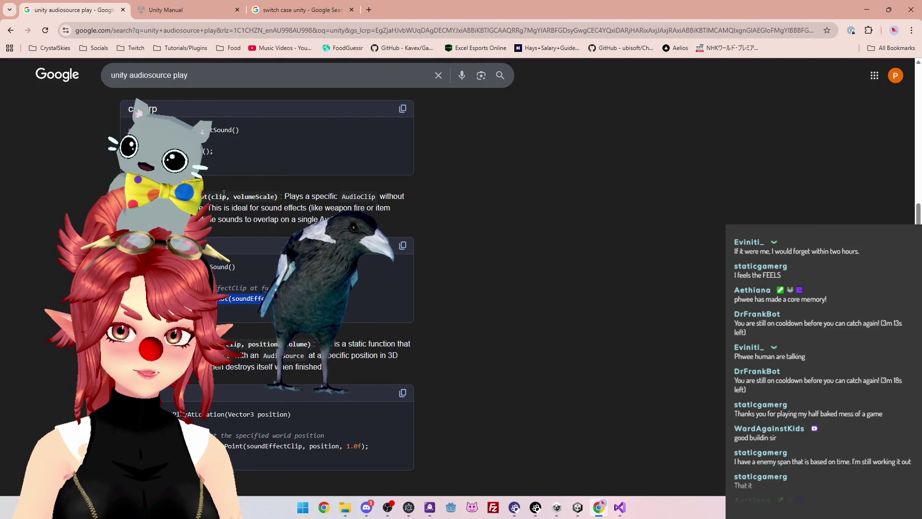
pyautogui.click(578, 507)
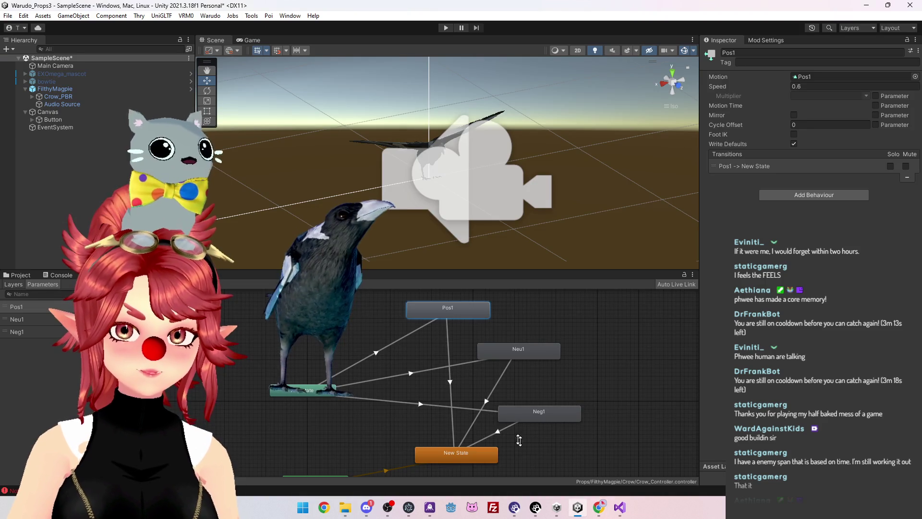
pyautogui.click(619, 508)
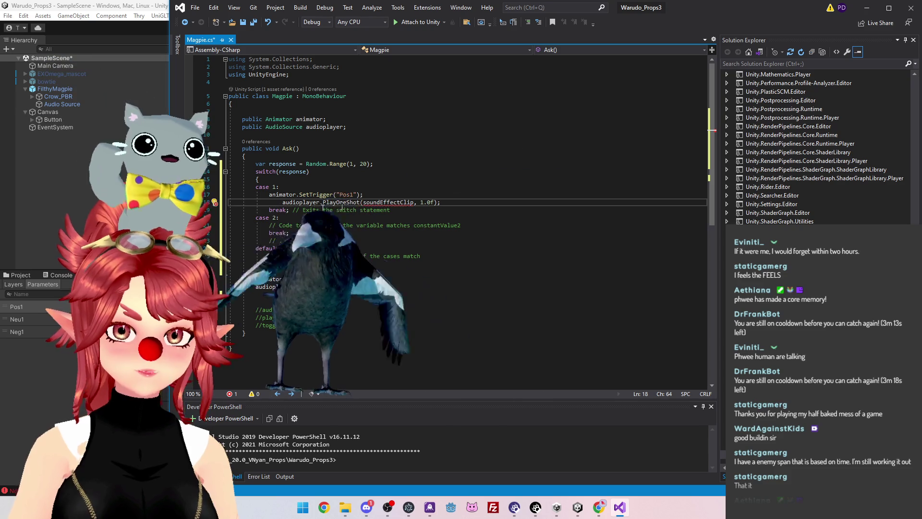
# Fix the audio line's indent and add a blank line above it in case 1
pyautogui.press('BackSpace')
pyautogui.press('BackSpace')
pyautogui.press('BackSpace')
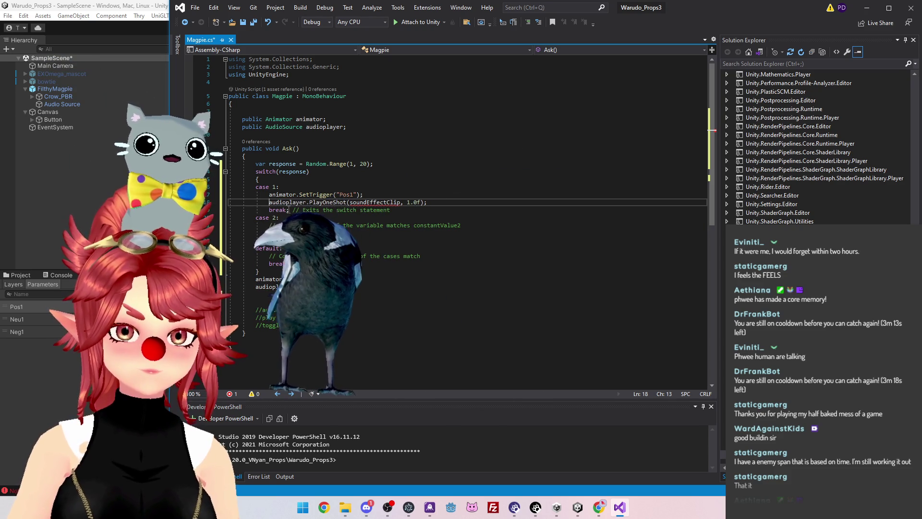
pyautogui.hotkey('ctrl', 'Return')
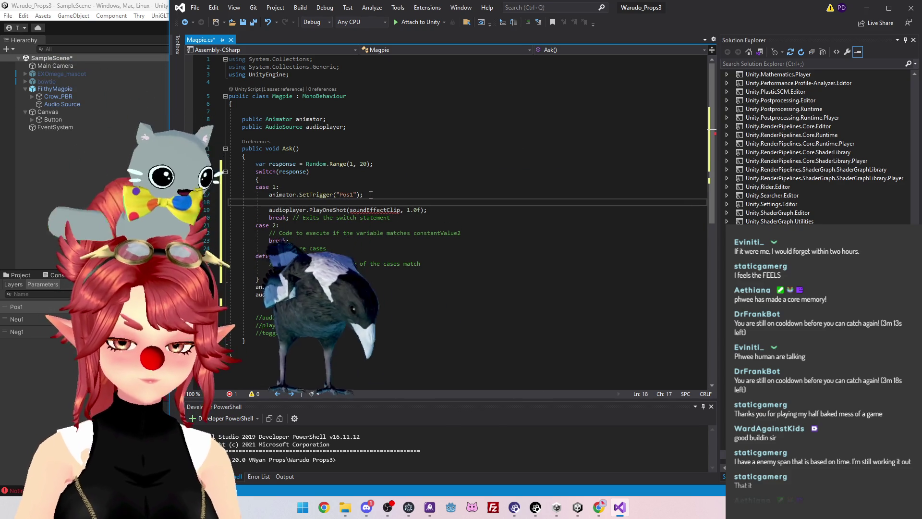
pyautogui.write('audiocli')
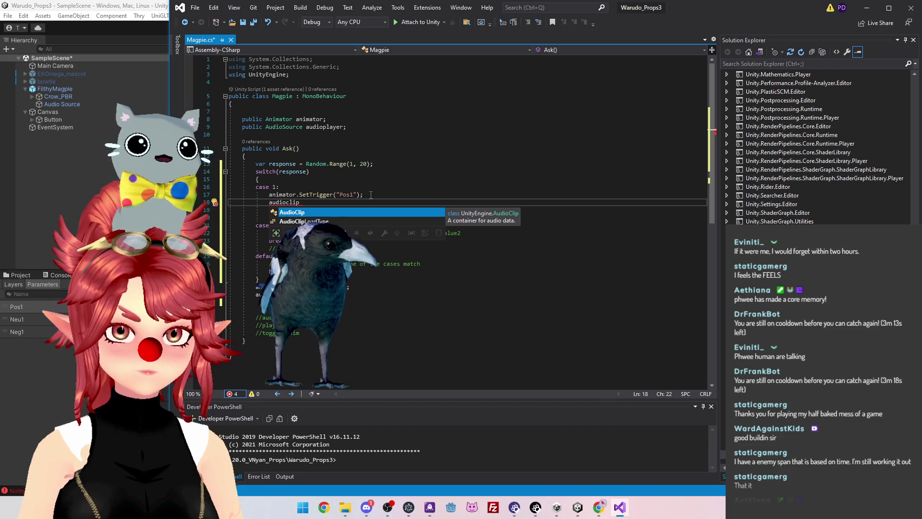
pyautogui.hotkey('ctrl', 'BackSpace')
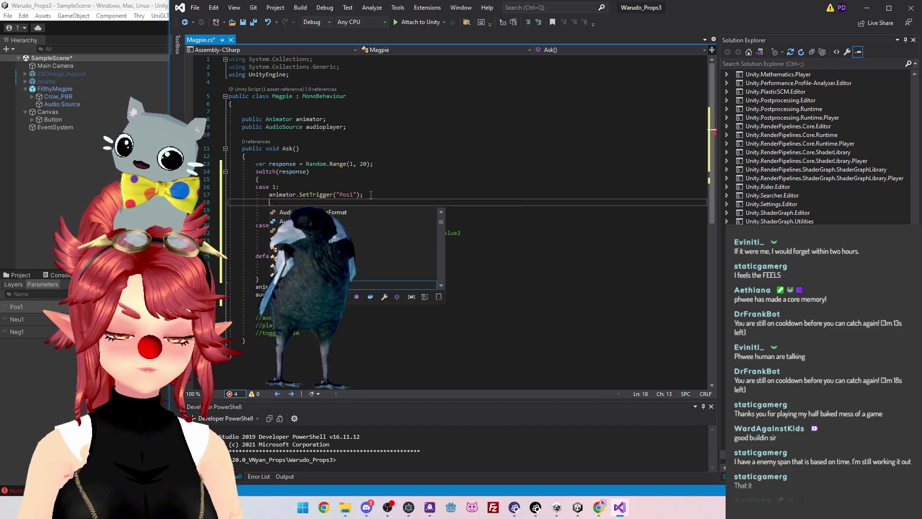
pyautogui.click(381, 164)
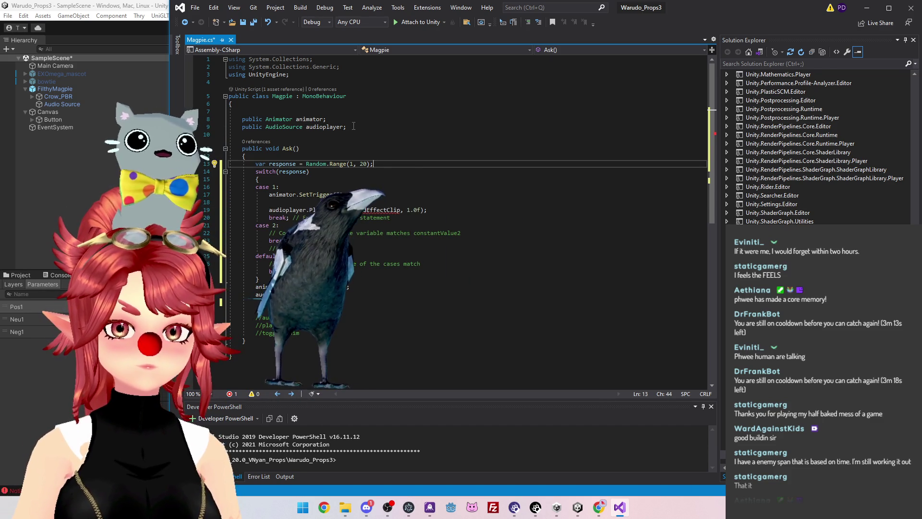
pyautogui.click(294, 202)
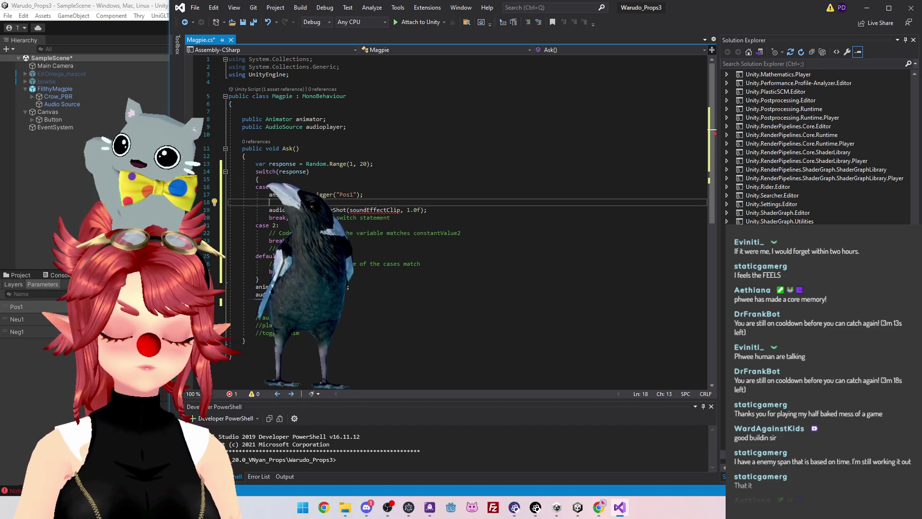
pyautogui.click(346, 127)
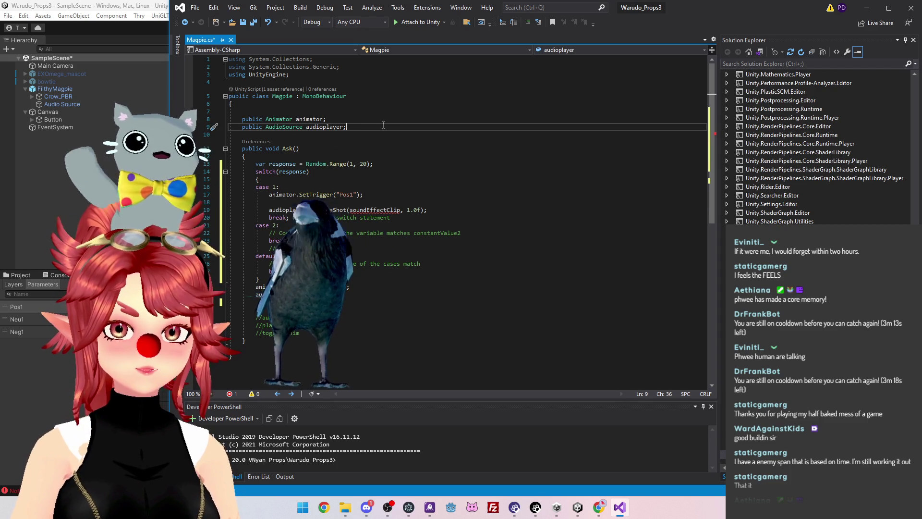
# Declare public AudioClip fields pos1, neu1 and neg1 below audioplayer, then switch to the browser
pyautogui.press('Return')
pyautogui.write('public Audio')
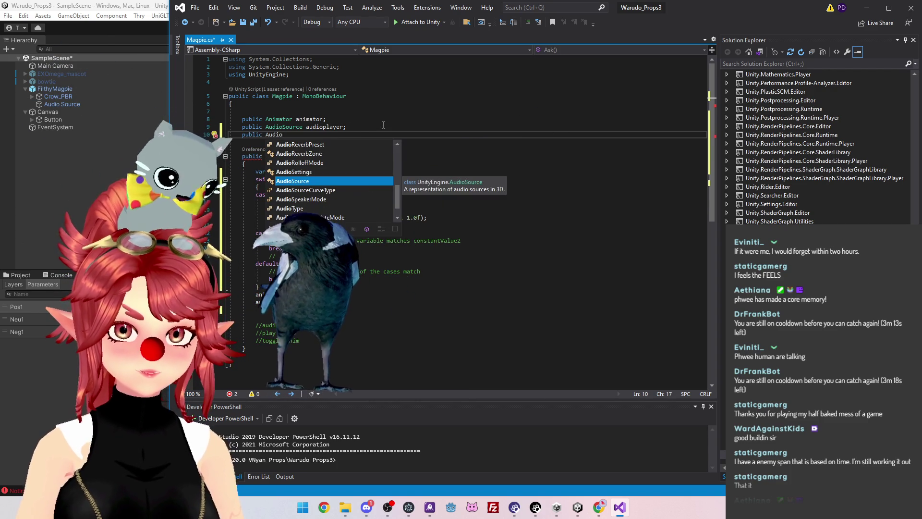
pyautogui.write('Clip')
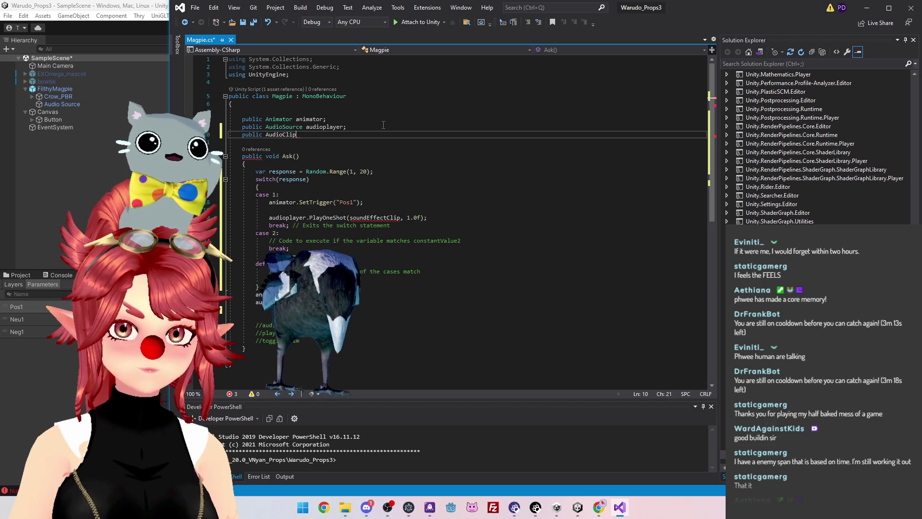
pyautogui.write(' p')
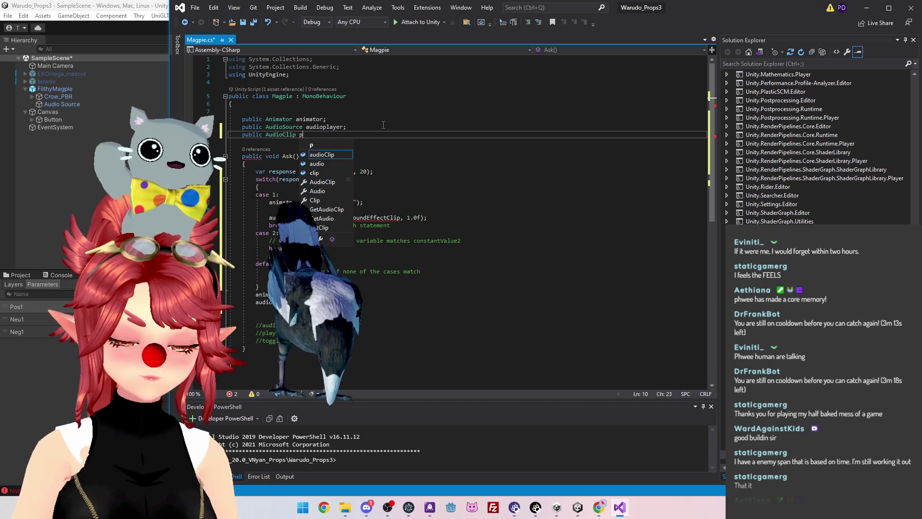
pyautogui.write('os1;')
pyautogui.moveTo(332, 138)
pyautogui.mouseDown()
pyautogui.moveTo(288, 129)
pyautogui.moveTo(244, 135)
pyautogui.mouseUp()
pyautogui.click(321, 134)
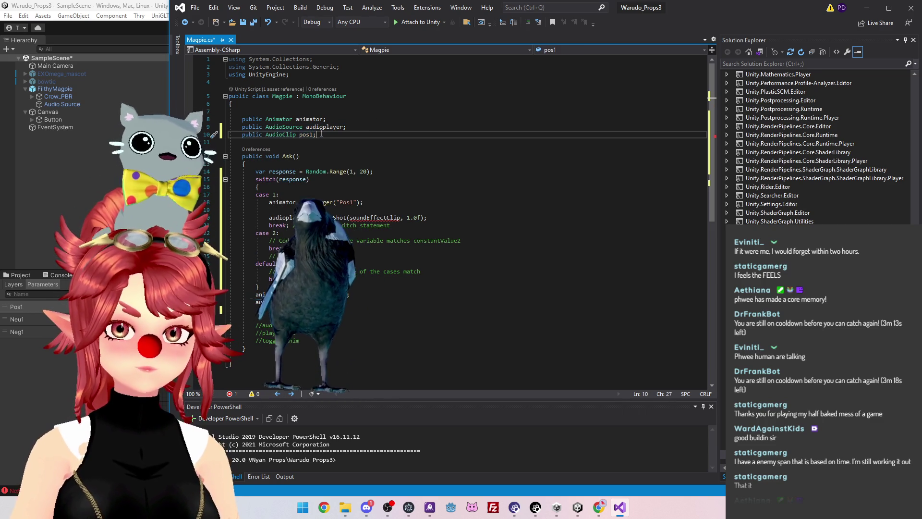
pyautogui.hotkey('ctrl', 'c')
pyautogui.hotkey('ctrl', 'v')
pyautogui.hotkey('ctrl', 'v')
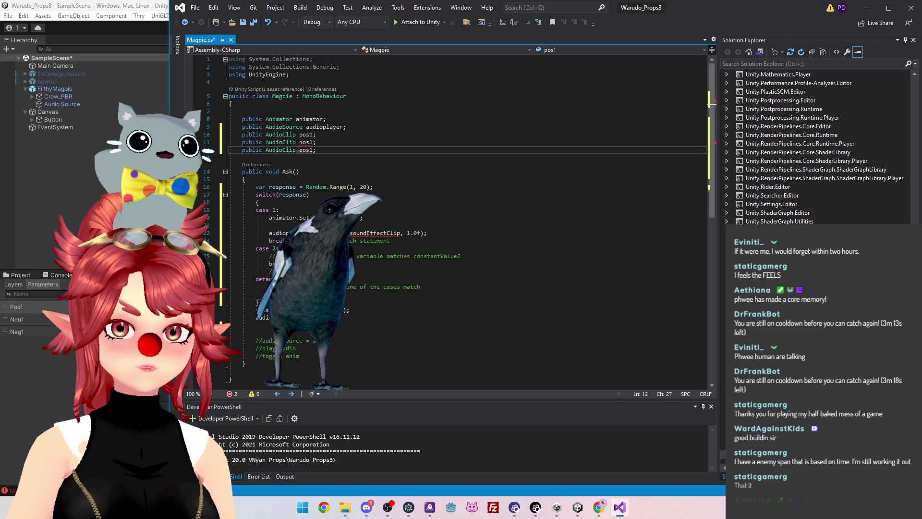
pyautogui.moveTo(300, 142); pyautogui.dragTo(310, 143)
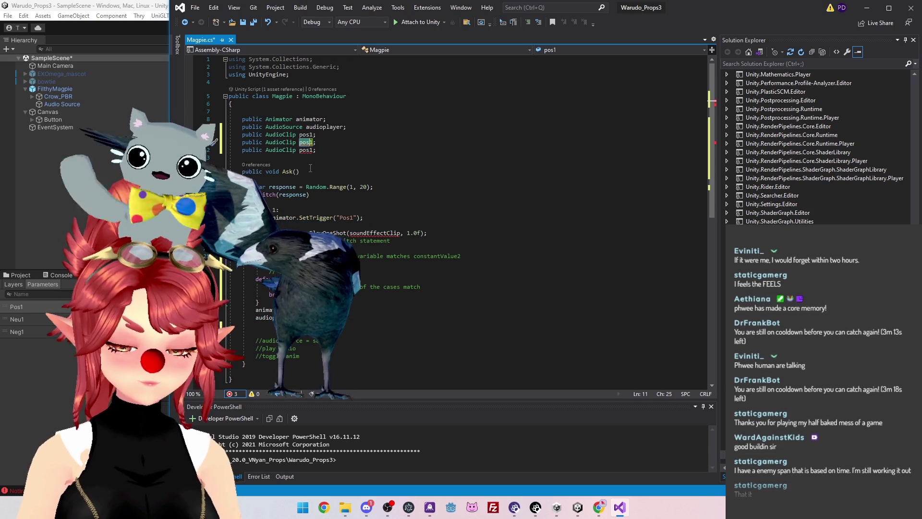
pyautogui.write('ne')
pyautogui.write('u')
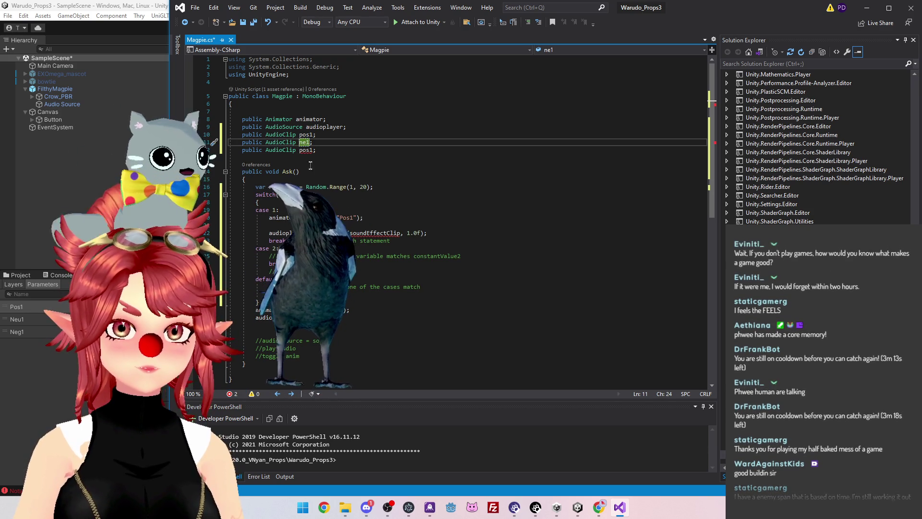
pyautogui.click(302, 150)
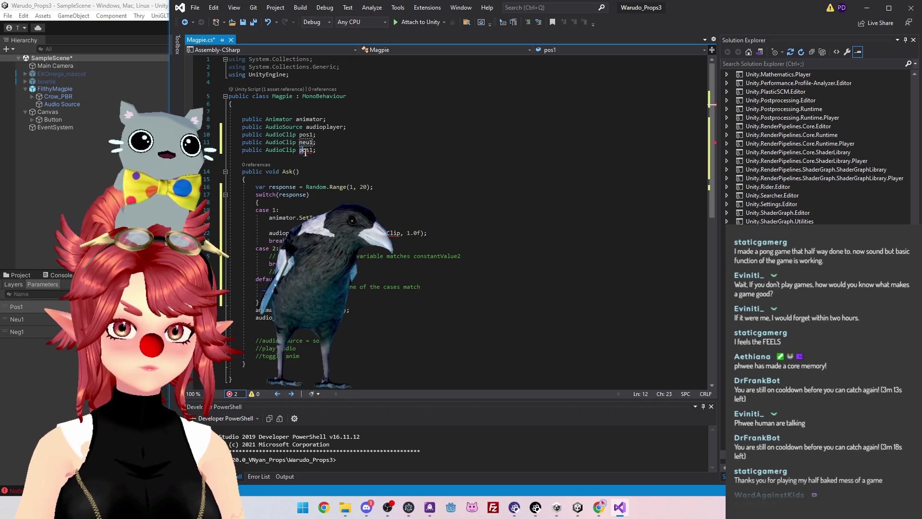
pyautogui.write('neg')
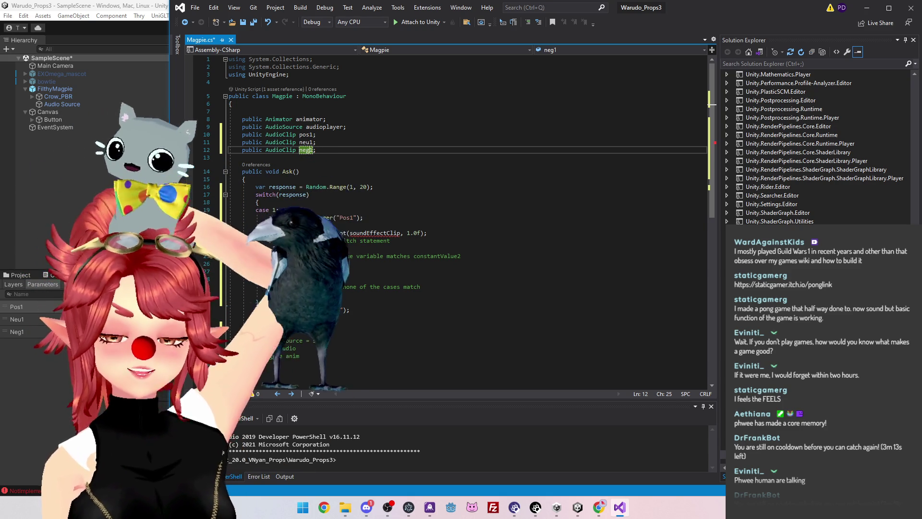
pyautogui.press('End')
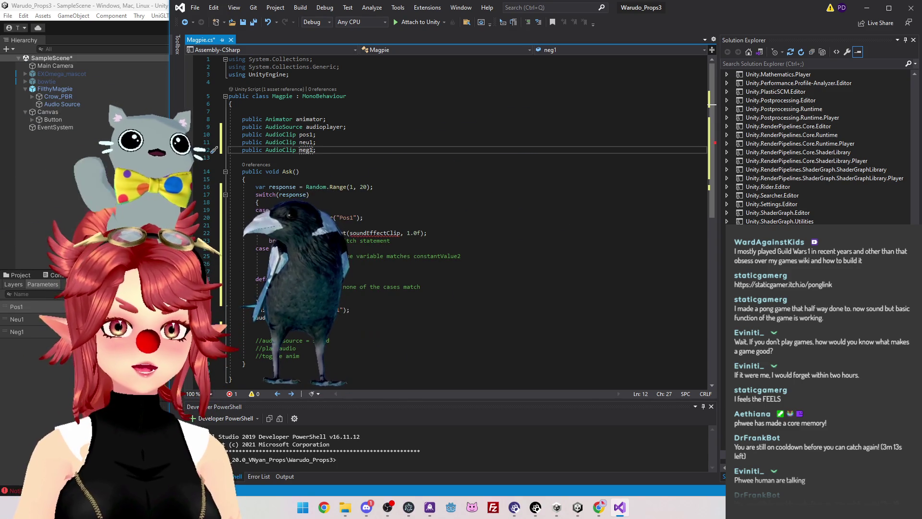
pyautogui.hotkey('alt', 'Tab')
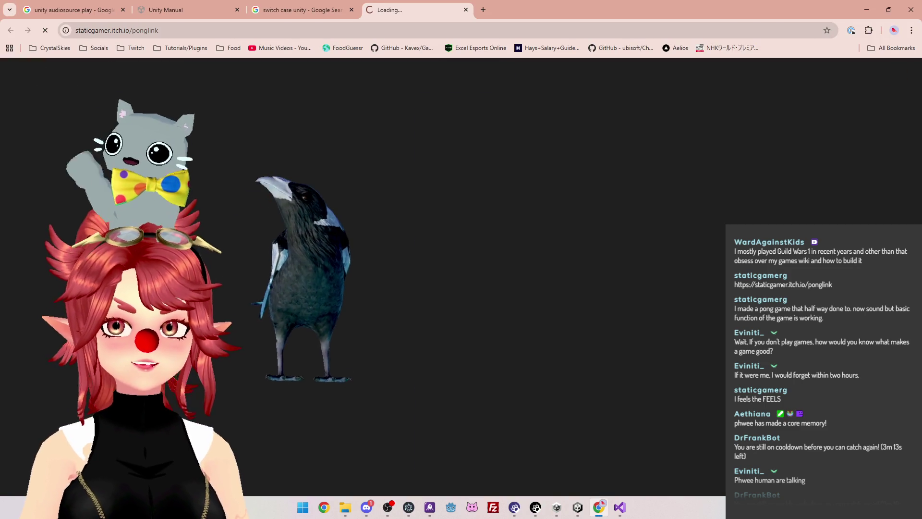
# Launch the PongLink web game and play the opening rounds with the red paddle
pyautogui.click(520, 277)
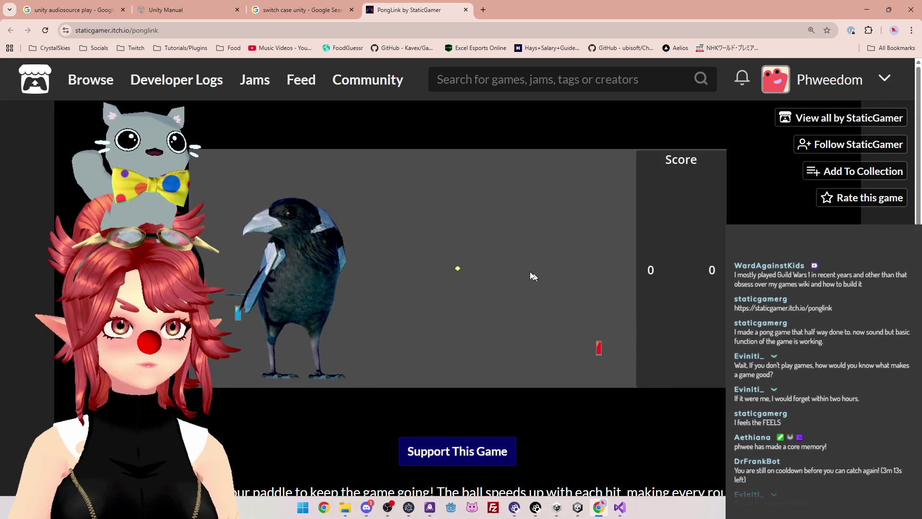
pyautogui.scroll(-5, 704, 333)
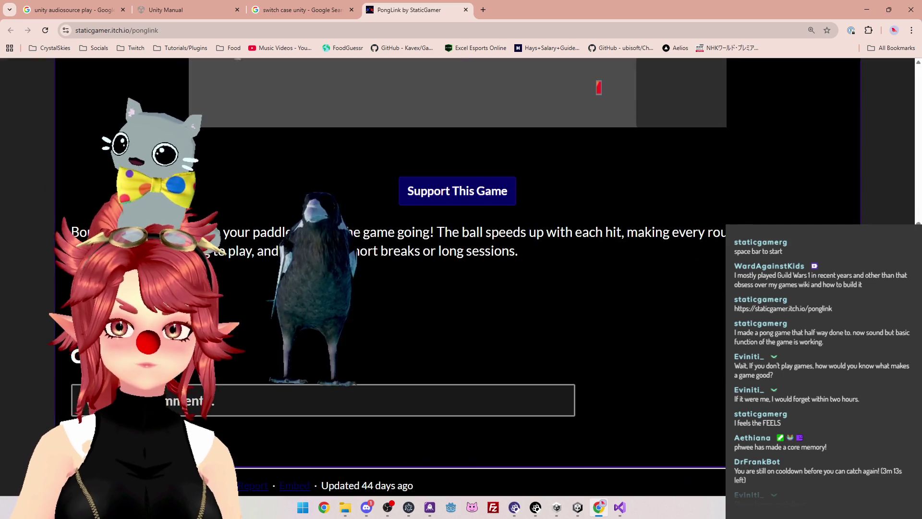
pyautogui.scroll(5, 605, 282)
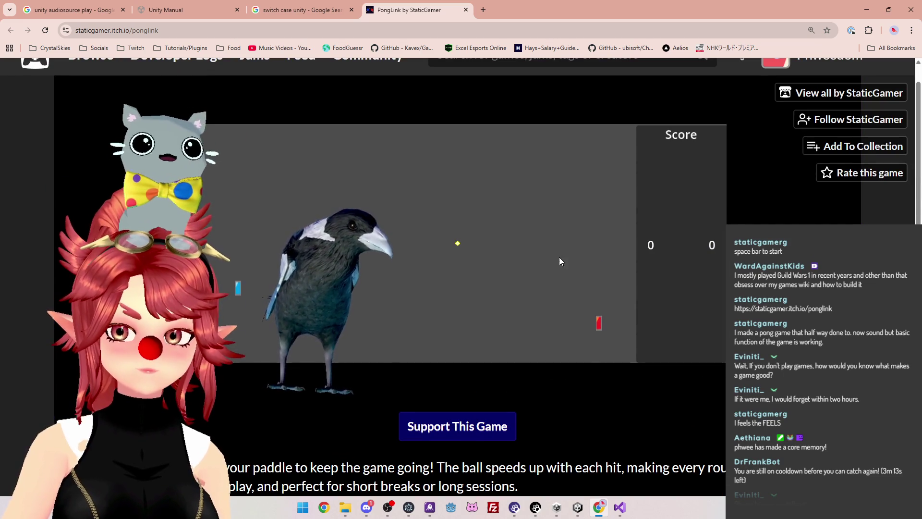
pyautogui.press('space')
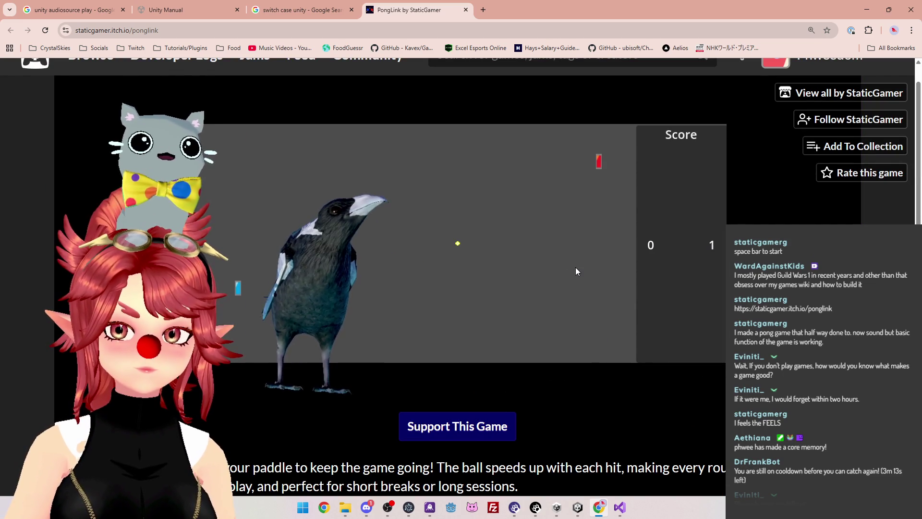
pyautogui.press('Down')
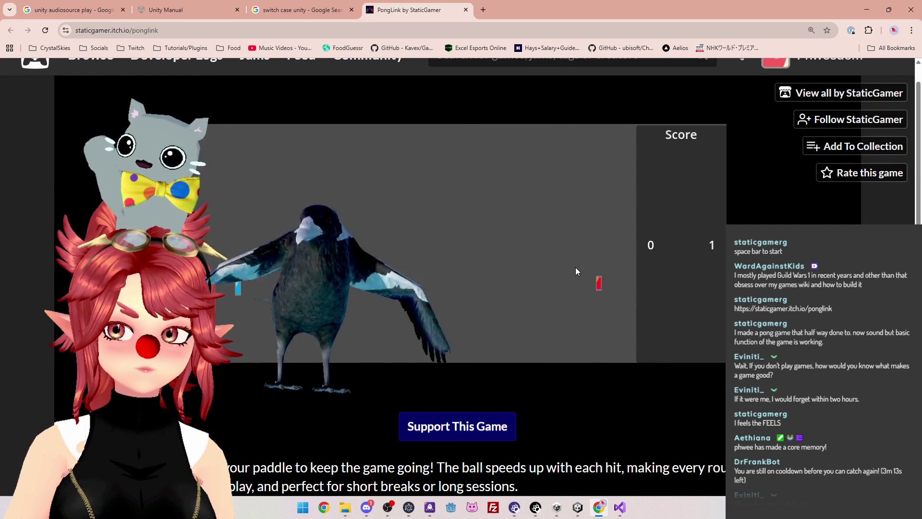
pyautogui.press('Up')
pyautogui.press('Down')
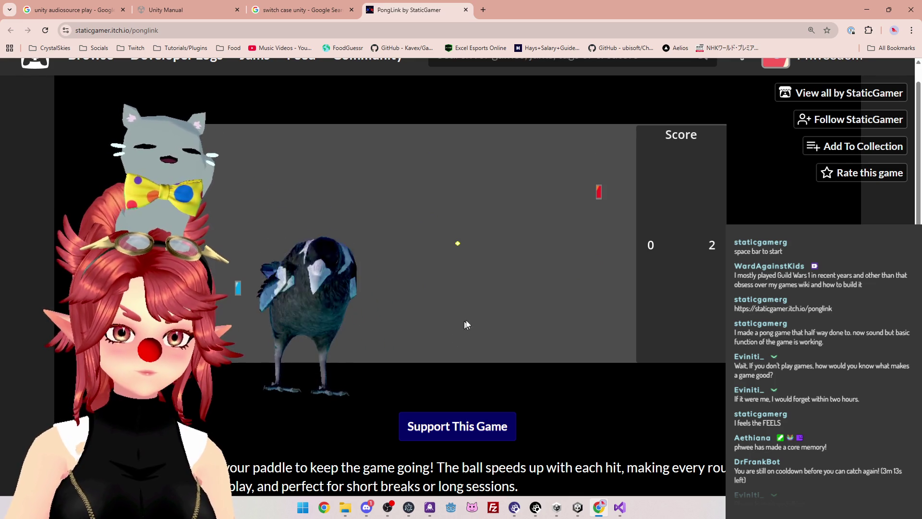
pyautogui.press('space')
pyautogui.press('Up')
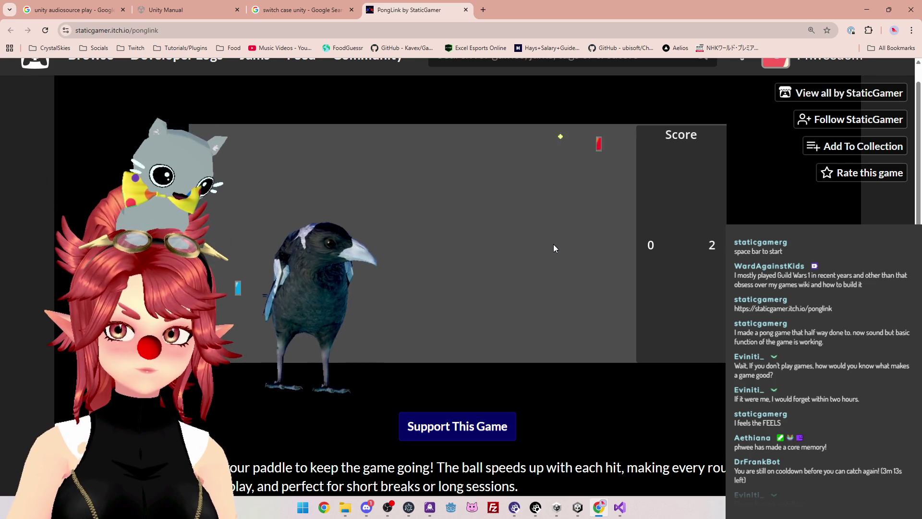
pyautogui.press('Down')
pyautogui.press('Up')
pyautogui.press('Down')
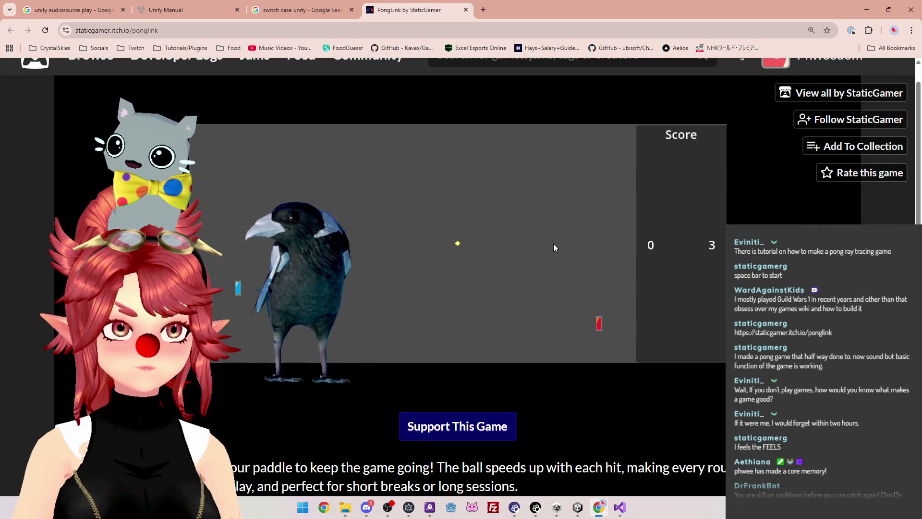
pyautogui.press('space')
pyautogui.press('Up')
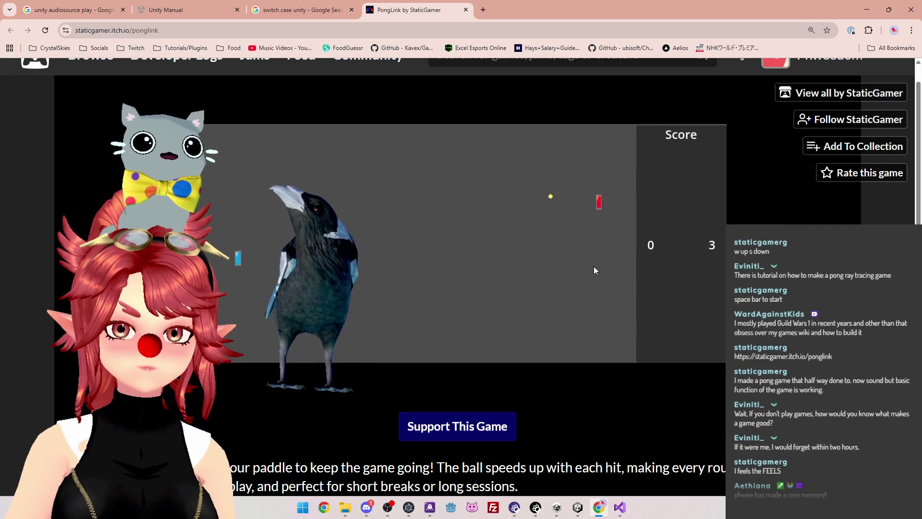
pyautogui.press('Down')
pyautogui.press('Up')
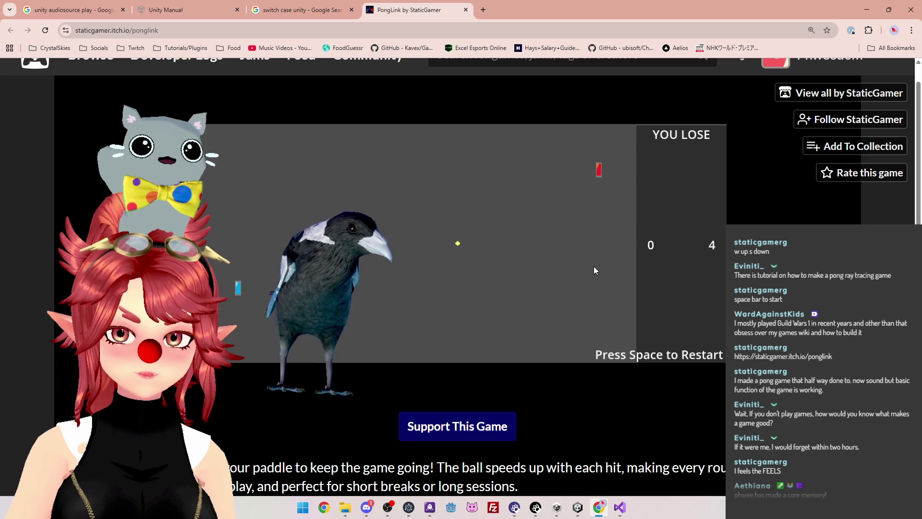
# Keep playing PongLink until the 0–4 YOU LOSE, then return to the 'switch case unity' results
pyautogui.press('space')
pyautogui.press('Down')
pyautogui.press('Up')
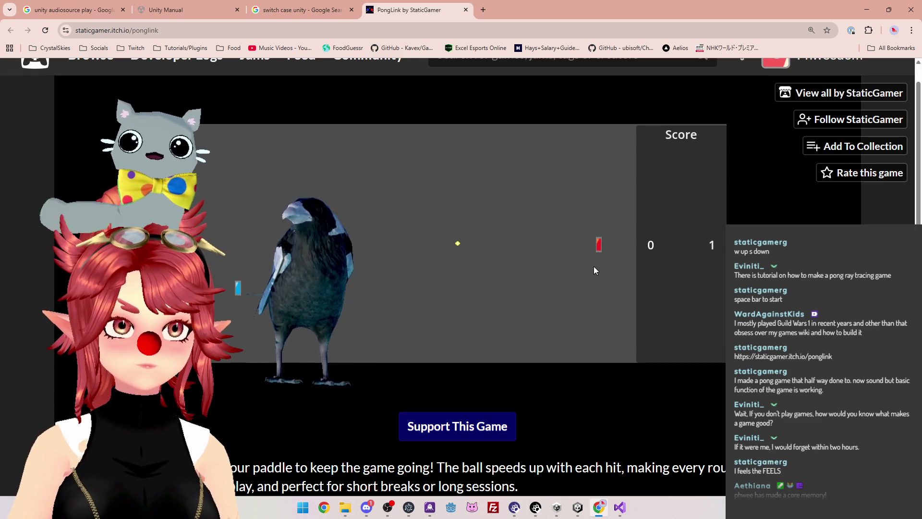
pyautogui.press('Up')
pyautogui.press('Down')
pyautogui.press('Up')
pyautogui.press('Down')
pyautogui.press('Up')
pyautogui.press('Down')
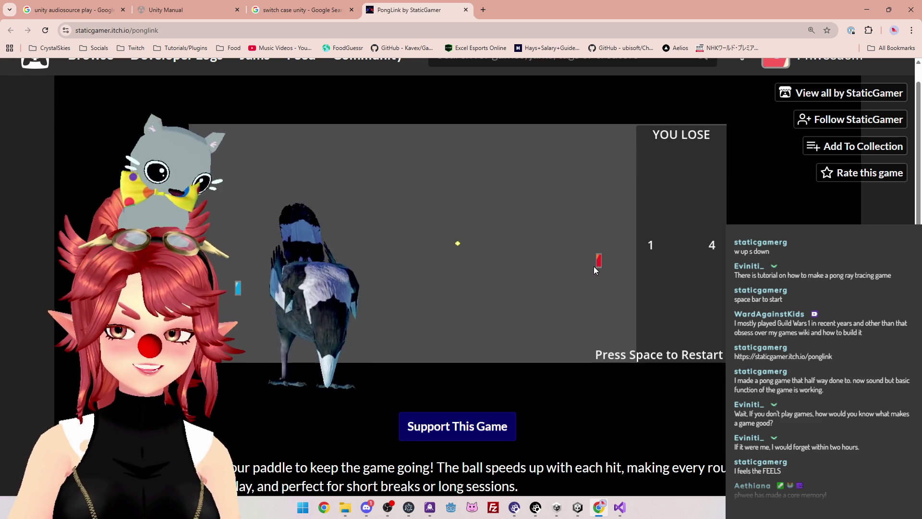
pyautogui.press('space')
pyautogui.press('s')
pyautogui.press('w')
pyautogui.press('w')
pyautogui.press('s')
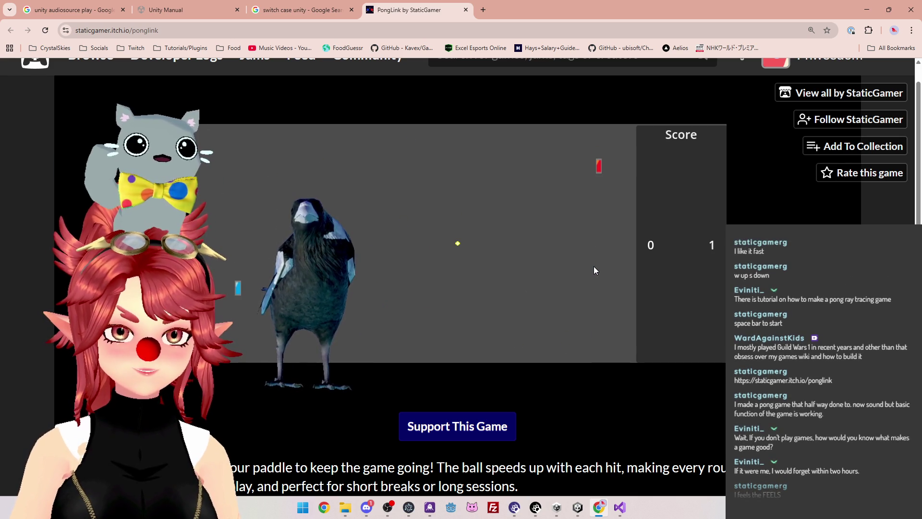
pyautogui.press('s')
pyautogui.press('w')
pyautogui.press('s')
pyautogui.press('w')
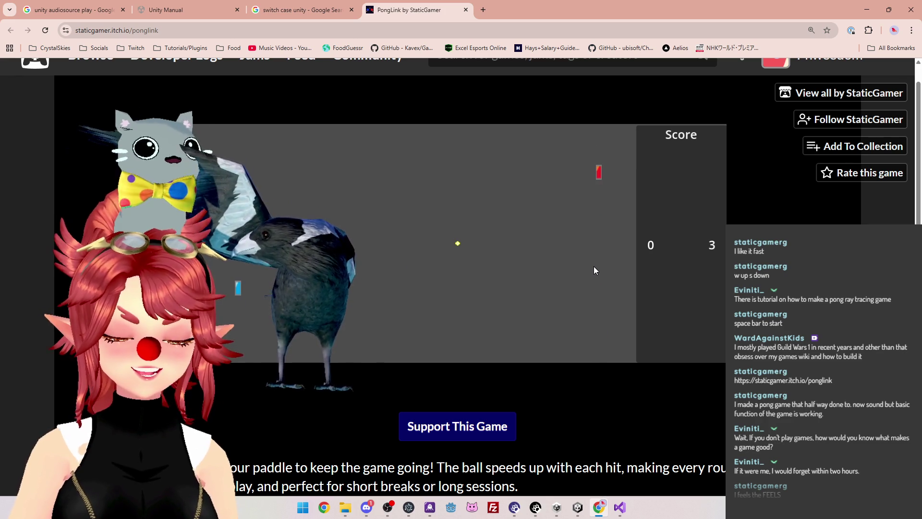
pyautogui.press('s')
pyautogui.press('w')
pyautogui.press('s')
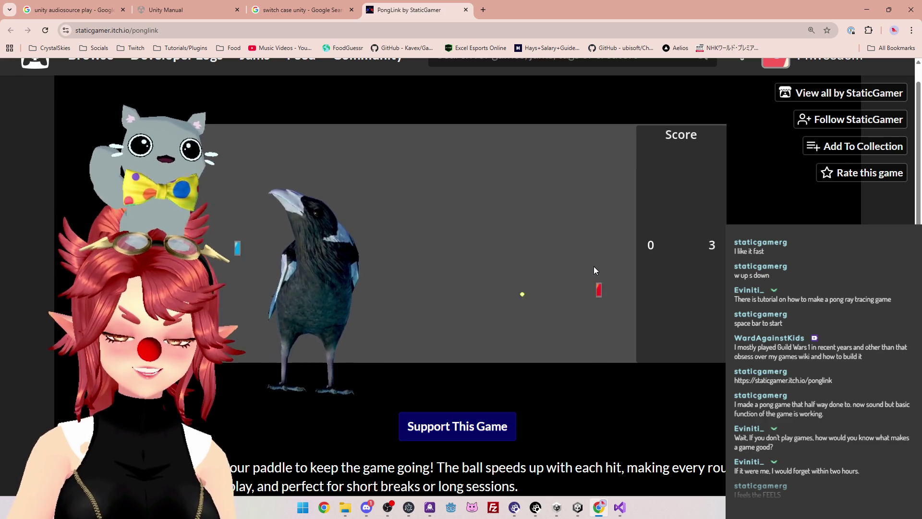
pyautogui.press('w')
pyautogui.press('w')
pyautogui.press('s')
pyautogui.press('w')
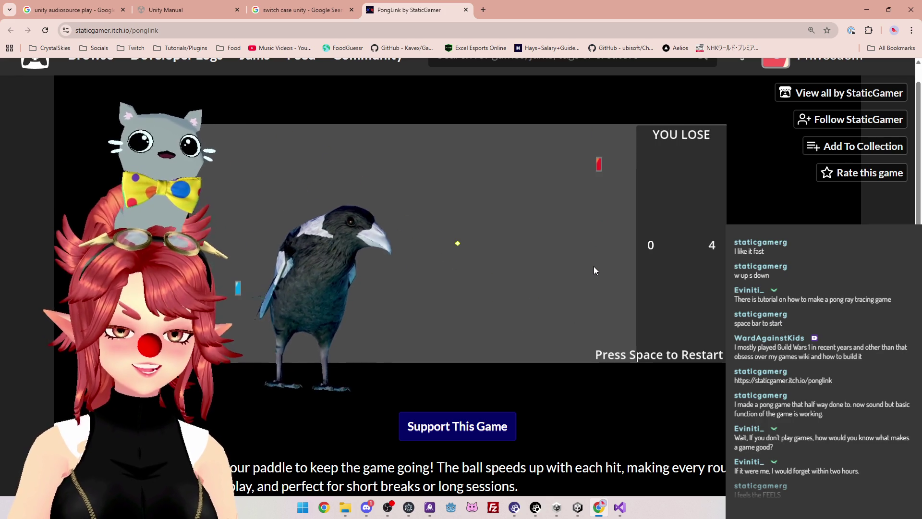
pyautogui.press('space')
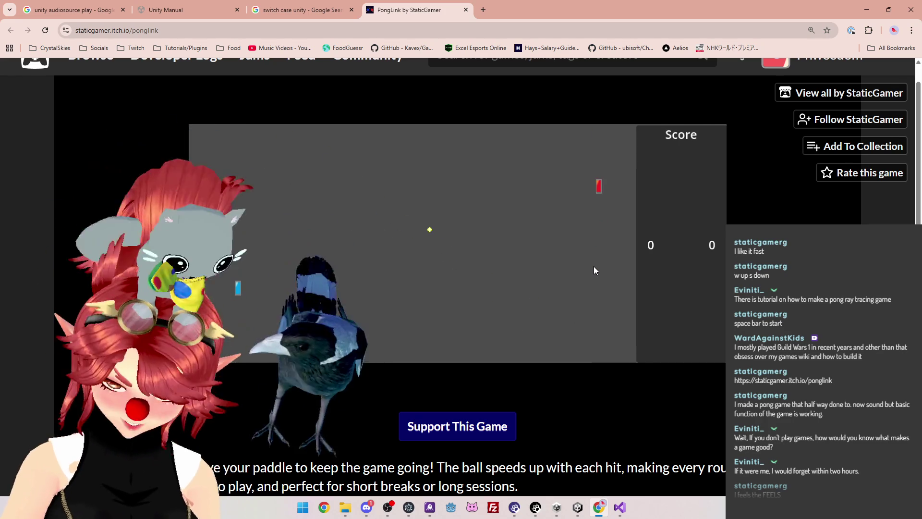
pyautogui.press('w')
pyautogui.press('s')
pyautogui.press('w')
pyautogui.press('s')
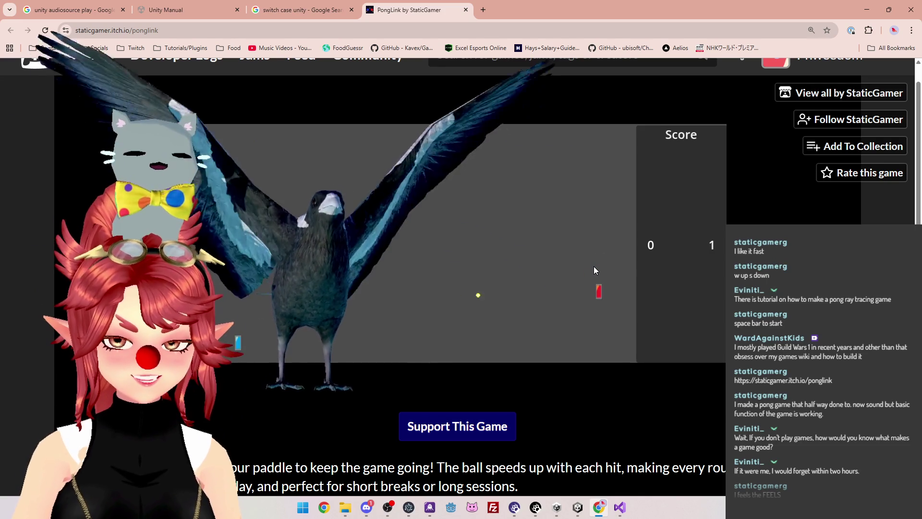
pyautogui.press('w')
pyautogui.press('w')
pyautogui.press('s')
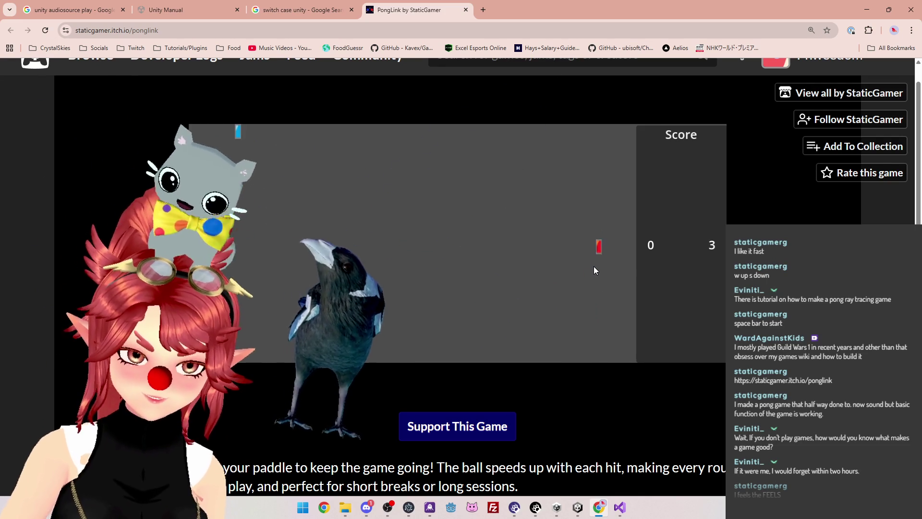
pyautogui.press('w')
pyautogui.press('s')
pyautogui.press('w')
pyautogui.press('s')
pyautogui.press('w')
pyautogui.press('s')
pyautogui.press('s')
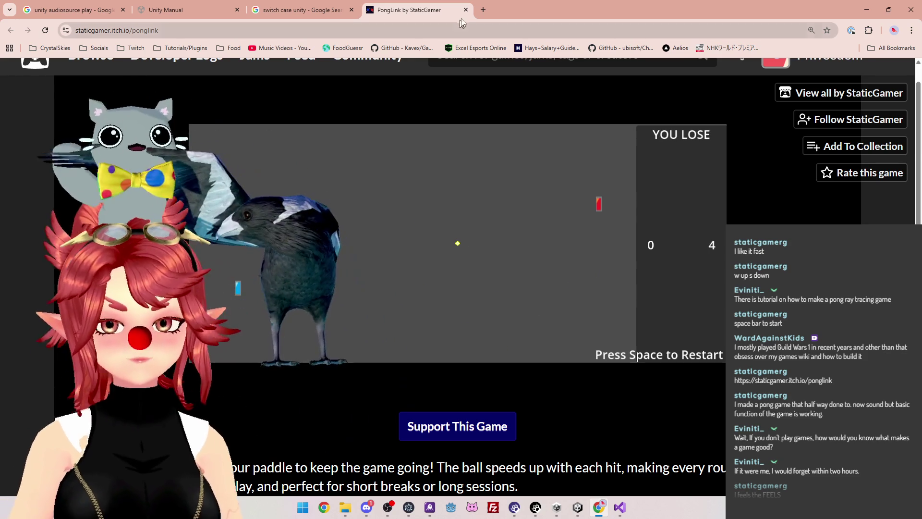
pyautogui.click(303, 9)
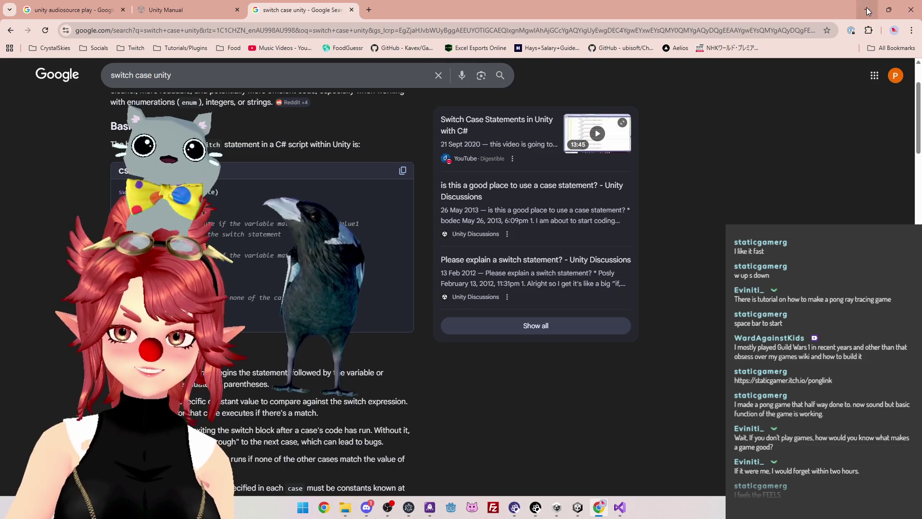
# Back in Magpie.cs, replace soundEffectClip with pos1 in case 1's PlayOneShot call
pyautogui.click(867, 10)
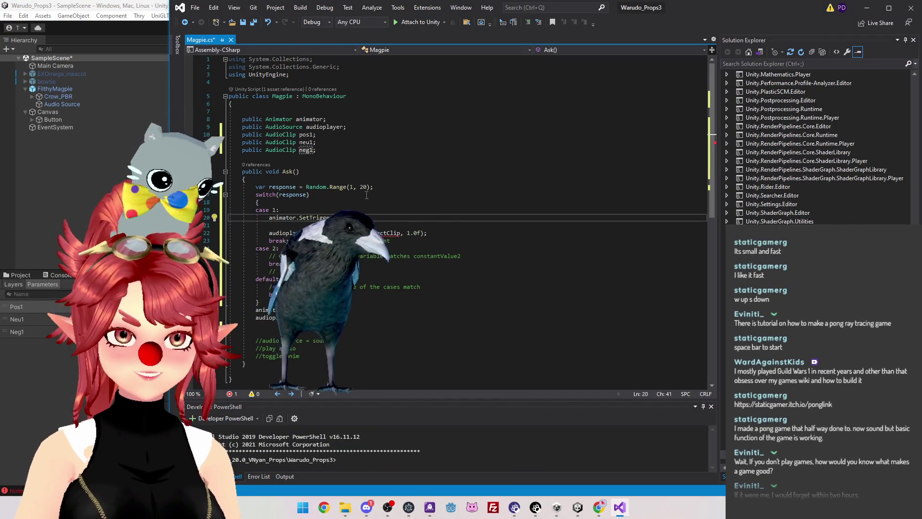
pyautogui.click(323, 204)
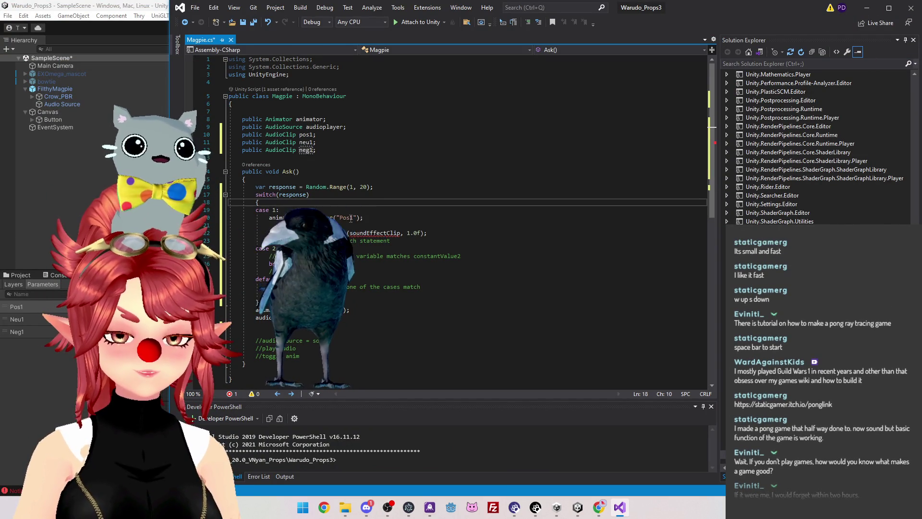
pyautogui.click(353, 225)
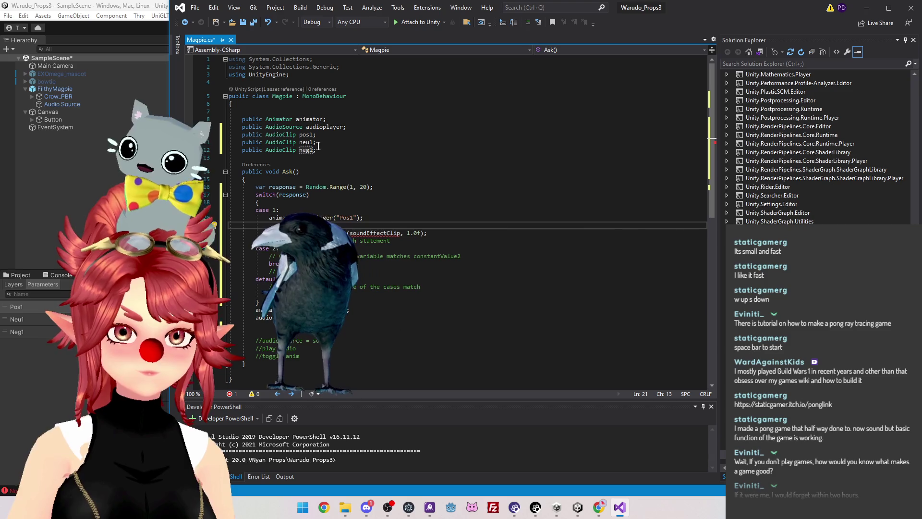
pyautogui.click(300, 135)
pyautogui.doubleClick(306, 134)
pyautogui.hotkey('ctrl', 'c')
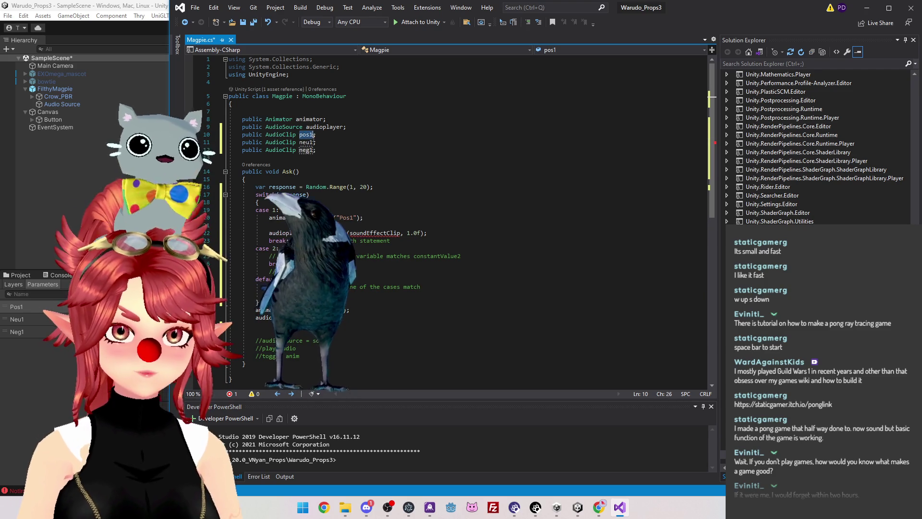
pyautogui.moveTo(351, 234); pyautogui.dragTo(401, 233)
pyautogui.hotkey('ctrl', 'v')
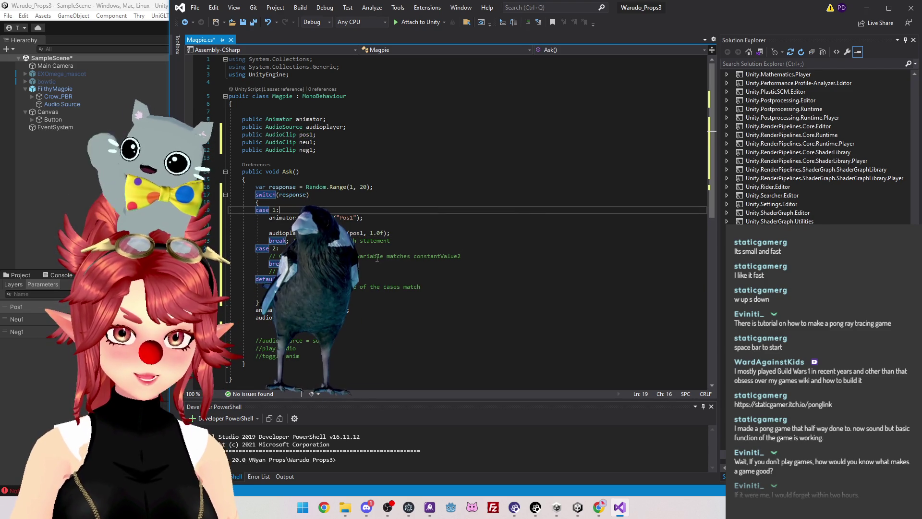
# Remove case 1's blank line, the stray comment after break, and the old lines after the switch
pyautogui.click(311, 225)
pyautogui.press('BackSpace')
pyautogui.press('BackSpace')
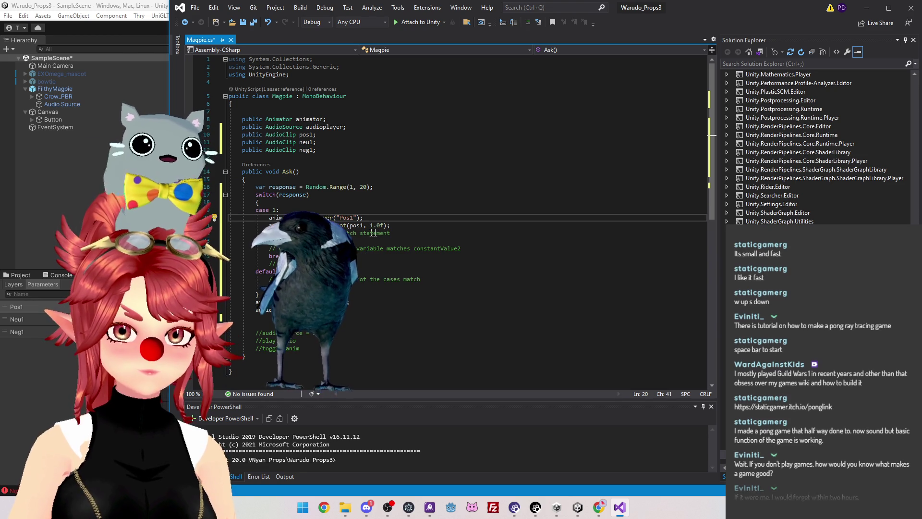
pyautogui.moveTo(390, 233); pyautogui.dragTo(292, 233)
pyautogui.press('Delete')
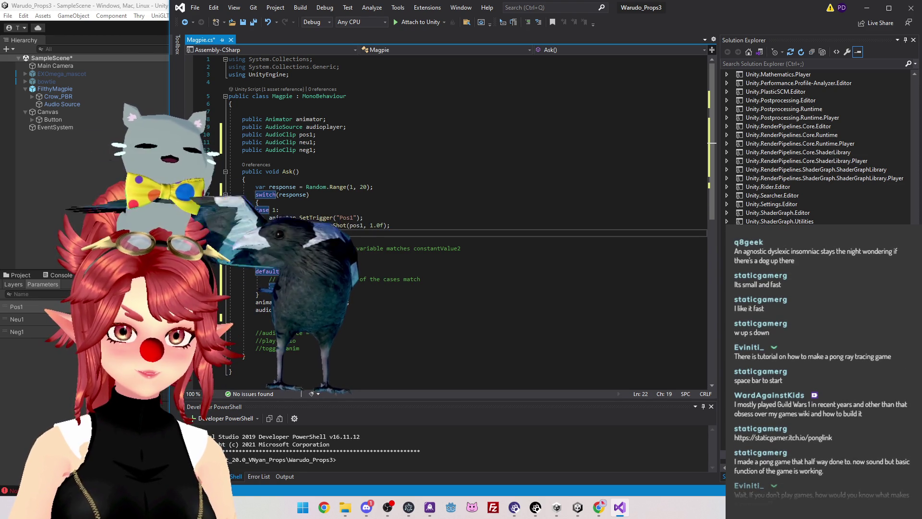
pyautogui.moveTo(308, 348)
pyautogui.mouseDown()
pyautogui.moveTo(229, 326)
pyautogui.moveTo(259, 310)
pyautogui.moveTo(248, 310)
pyautogui.mouseUp()
pyautogui.press('BackSpace')
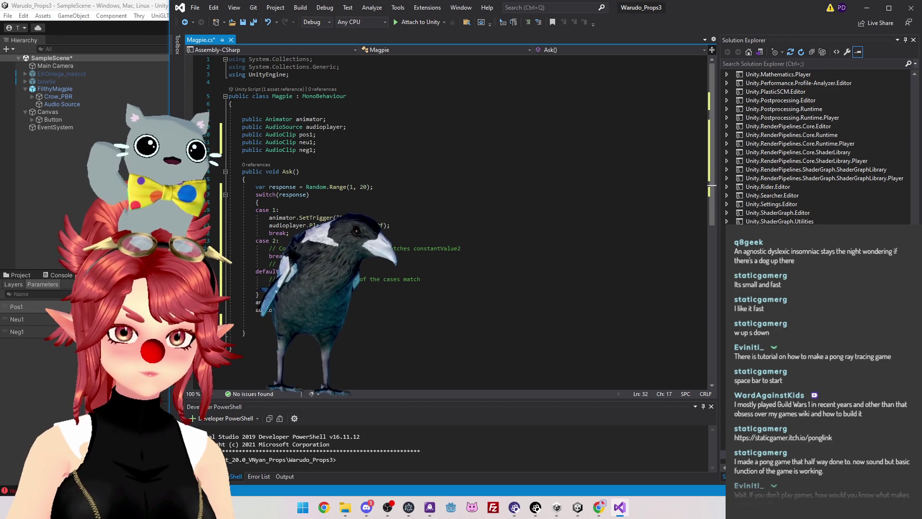
pyautogui.press('BackSpace')
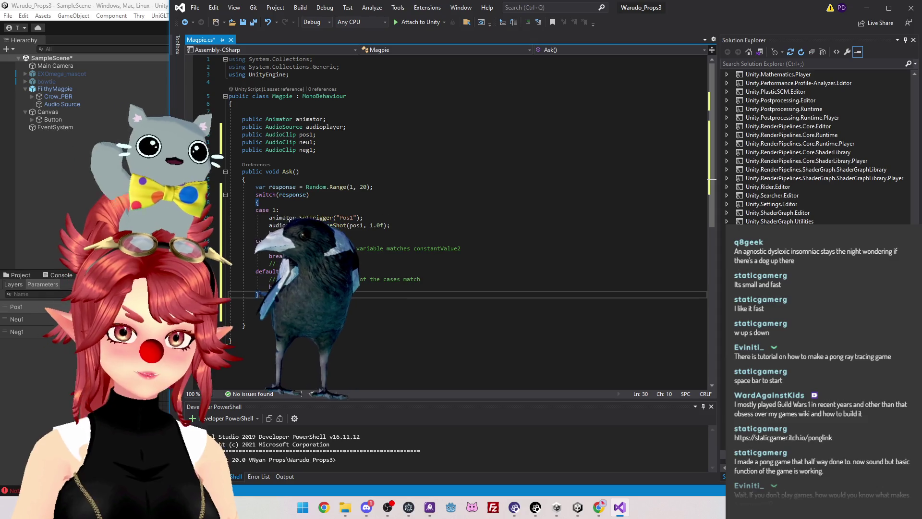
pyautogui.moveTo(269, 217); pyautogui.dragTo(390, 225)
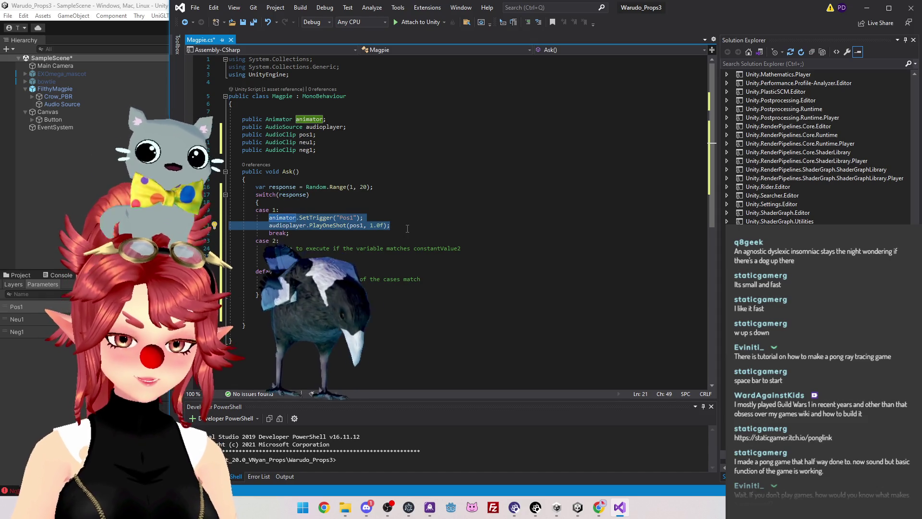
# Copy case 1's trigger and play lines into case 2, changing them to Neu1 and neu1
pyautogui.hotkey('ctrl', 'c')
pyautogui.moveTo(269, 248); pyautogui.dragTo(460, 248)
pyautogui.hotkey('ctrl', 'v')
pyautogui.click(357, 249)
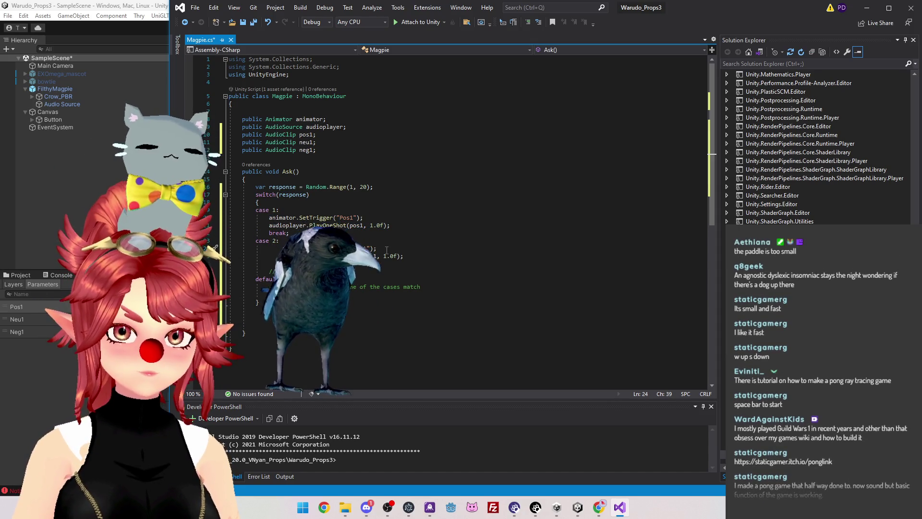
pyautogui.write('Neu')
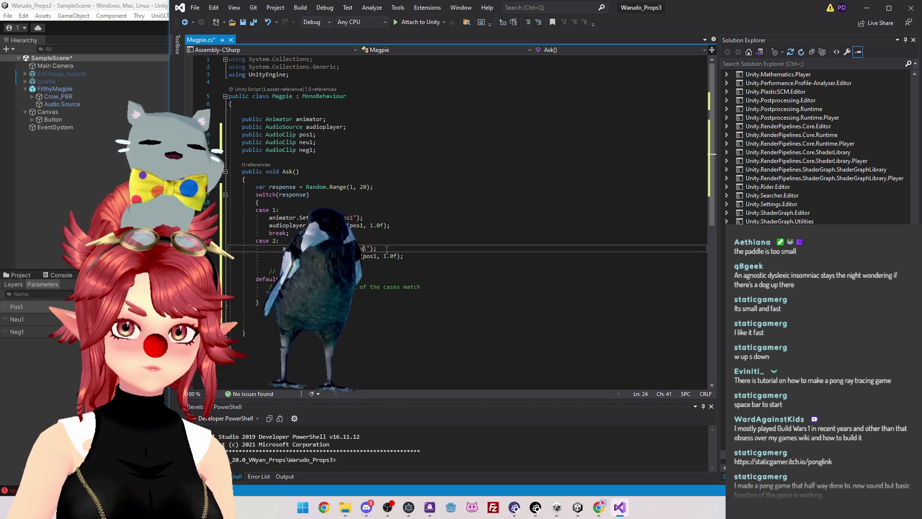
pyautogui.click(371, 256)
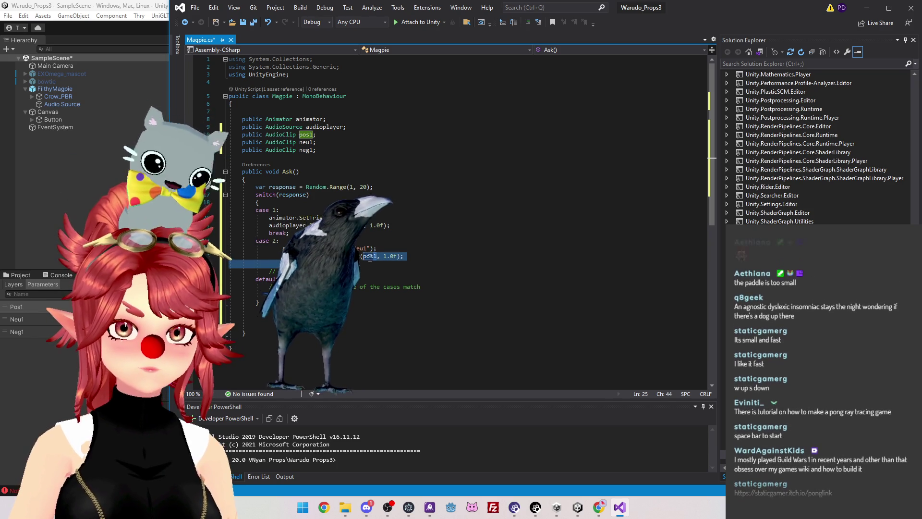
pyautogui.press('Left')
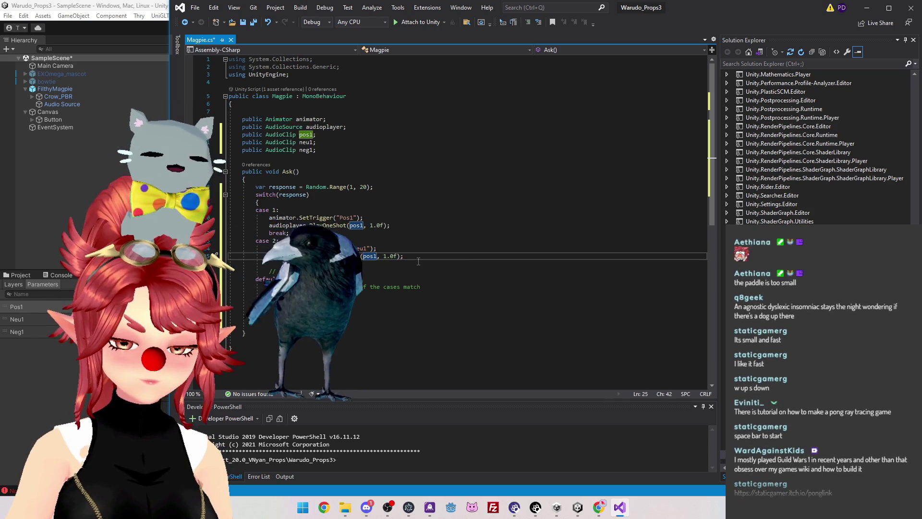
pyautogui.write('neu')
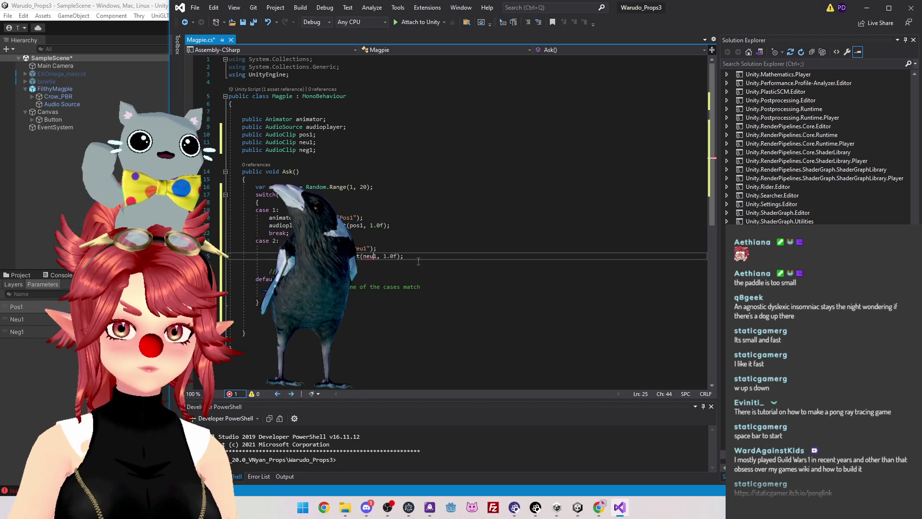
# Outdent case 2's lines to match case 1's indentation
pyautogui.click(271, 279)
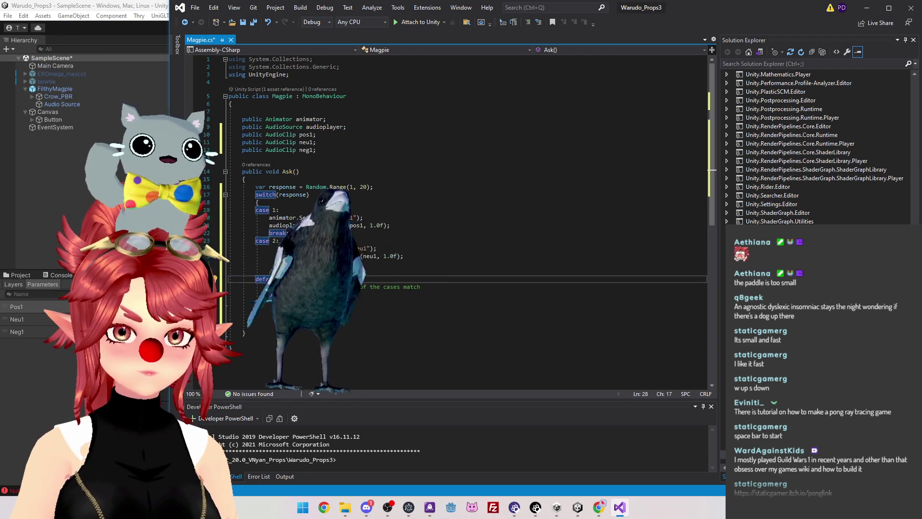
pyautogui.moveTo(256, 241); pyautogui.dragTo(289, 263)
pyautogui.hotkey('shift', 'Tab')
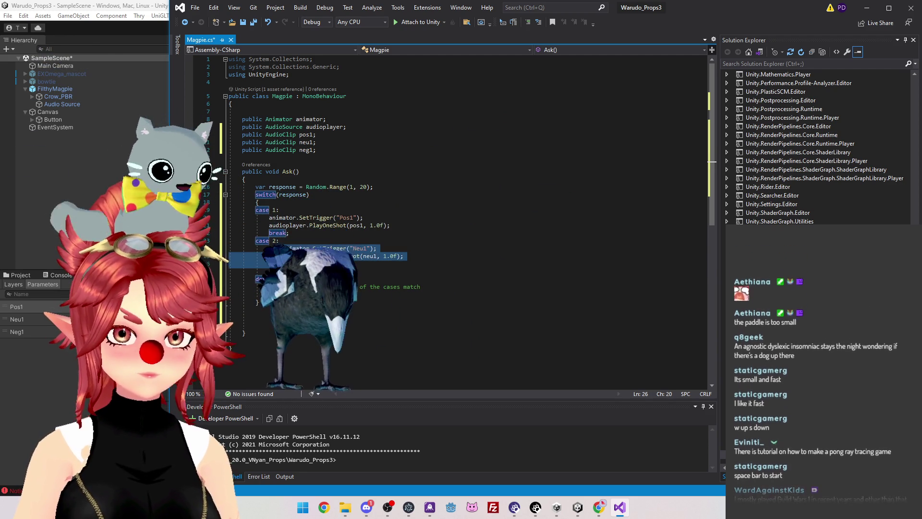
# Duplicate case 2 below as case 3 triggering Neg1 and playing neg1, then return to Unity
pyautogui.press('Escape')
pyautogui.keyDown('shift'); pyautogui.click(258, 241); pyautogui.keyUp('shift')
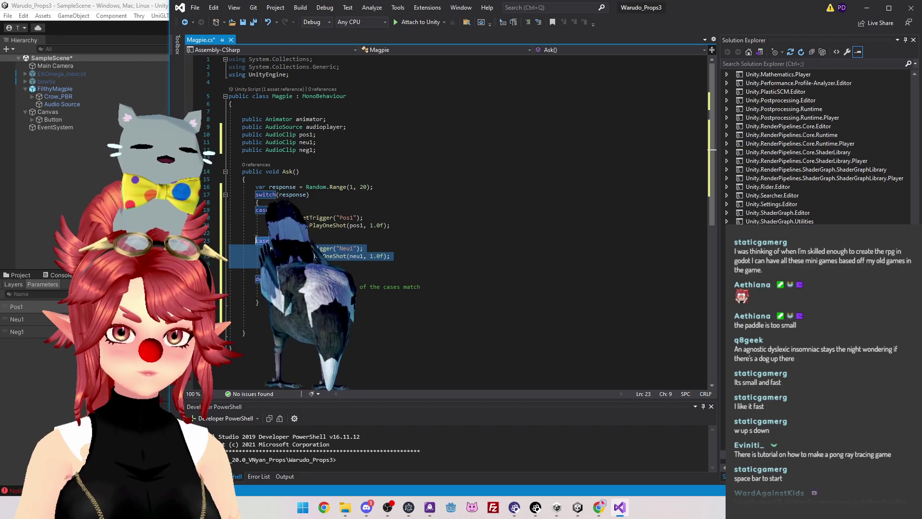
pyautogui.click(229, 271)
pyautogui.hotkey('ctrl', 'v')
pyautogui.click(270, 272)
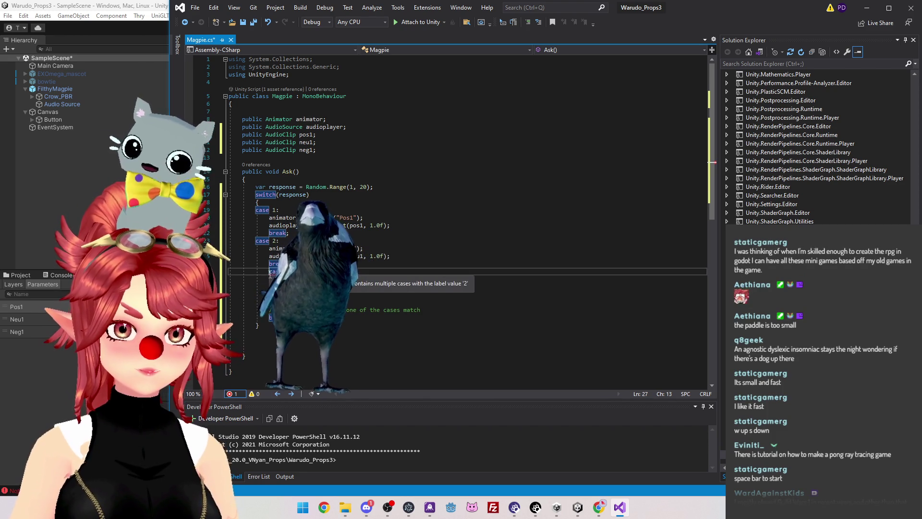
pyautogui.moveTo(230, 278); pyautogui.dragTo(303, 287)
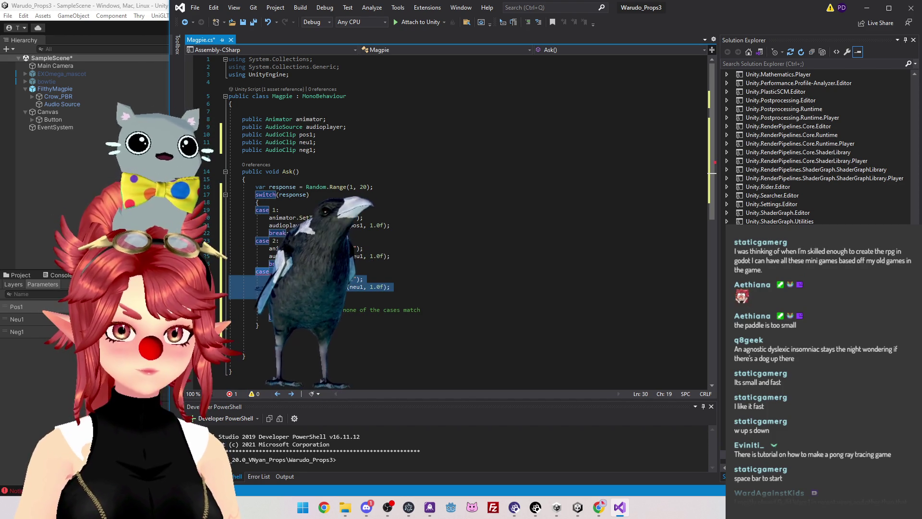
pyautogui.click(262, 272)
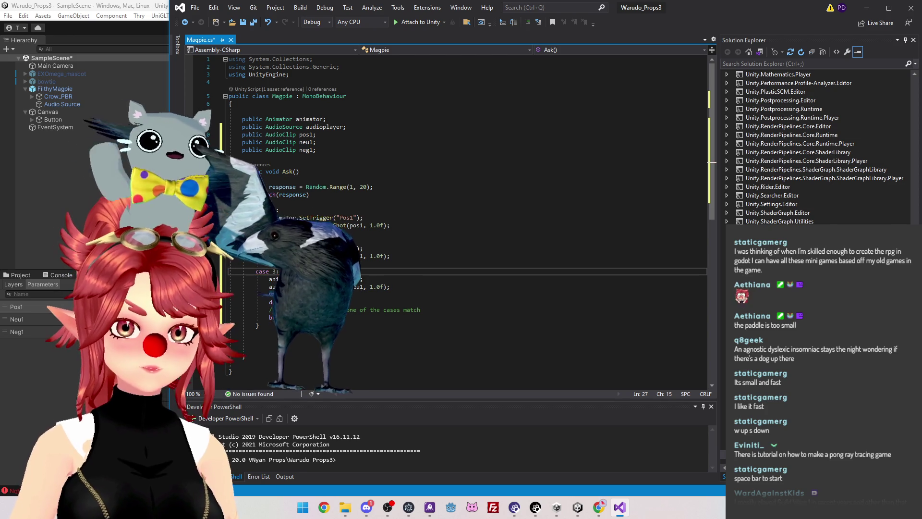
pyautogui.click(272, 301)
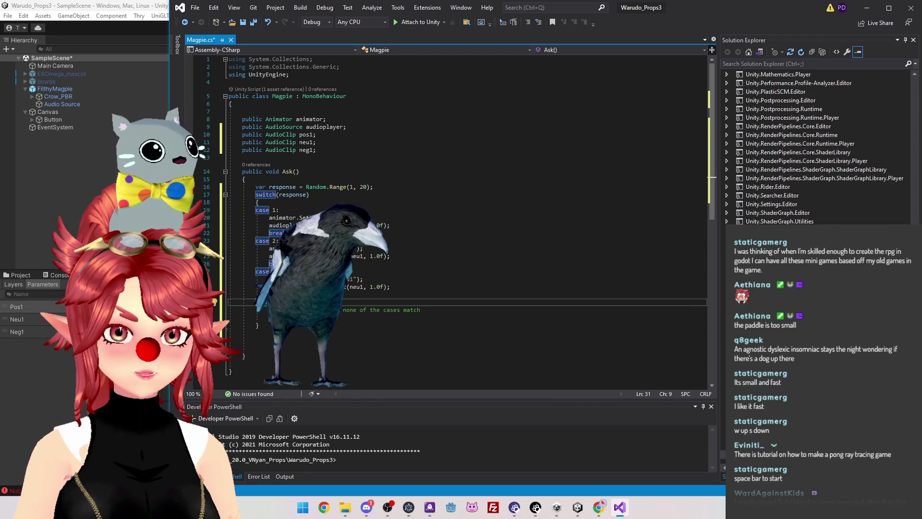
pyautogui.click(391, 287)
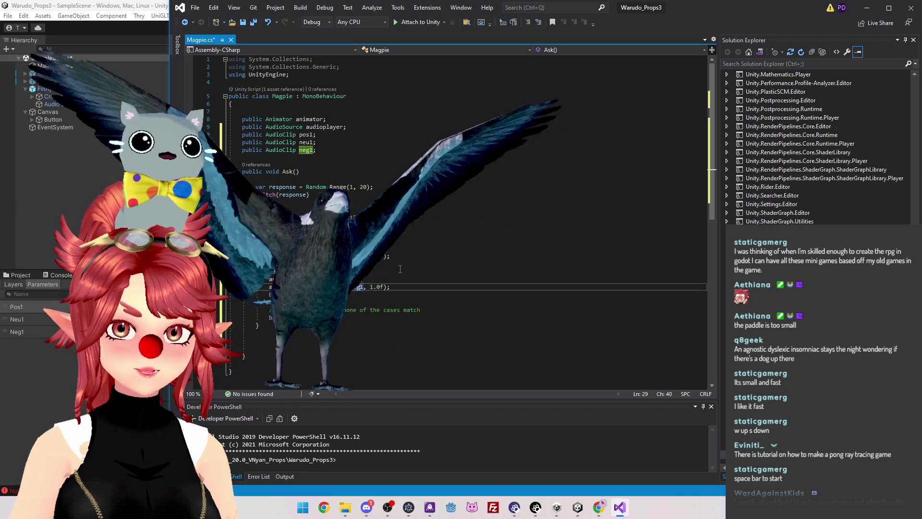
pyautogui.click(265, 271)
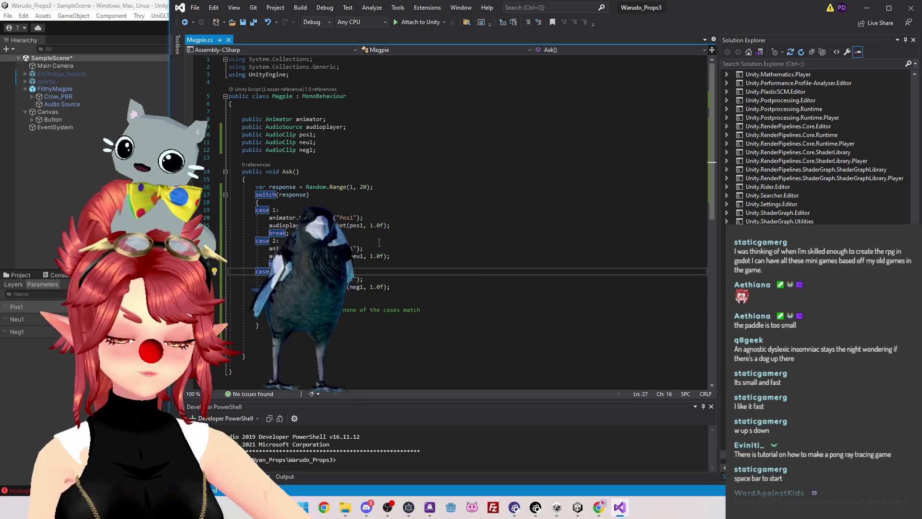
pyautogui.click(585, 502)
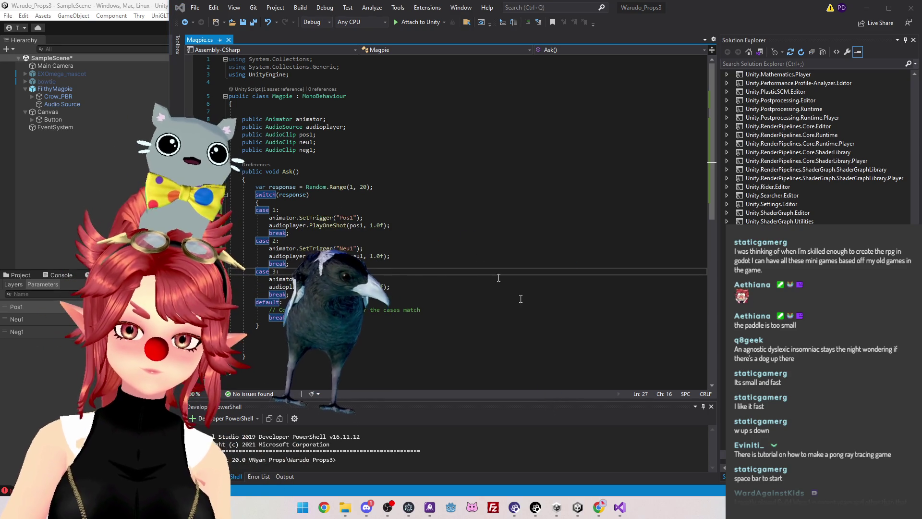
pyautogui.click(577, 507)
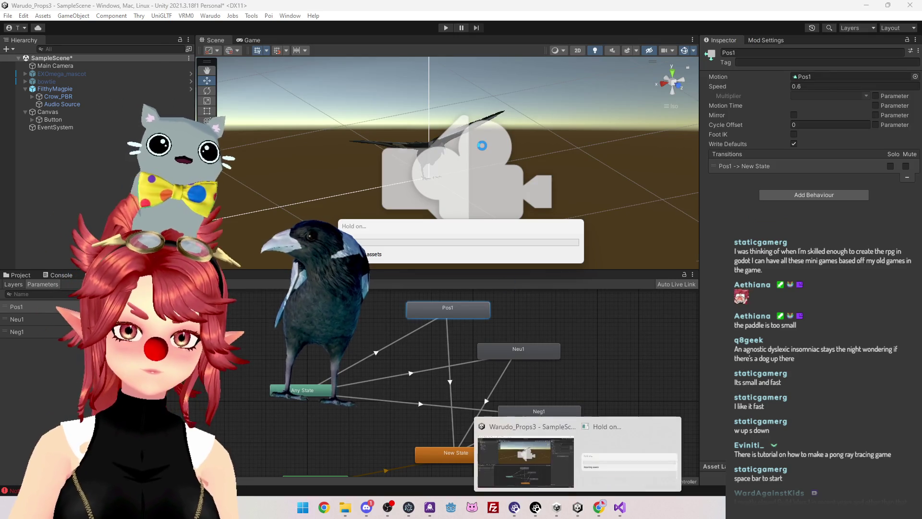
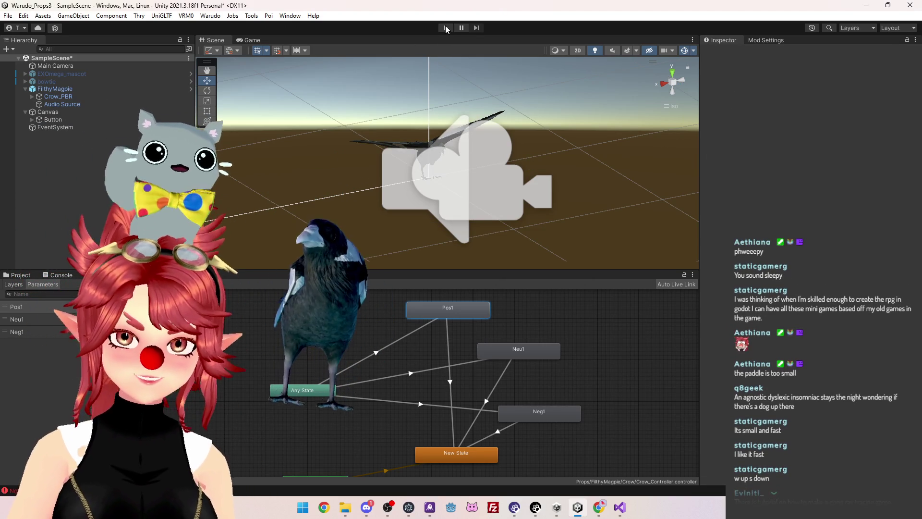
# Test-run the magpie scene, move the TMP Importer window off the animator graph, then stop
pyautogui.click(445, 28)
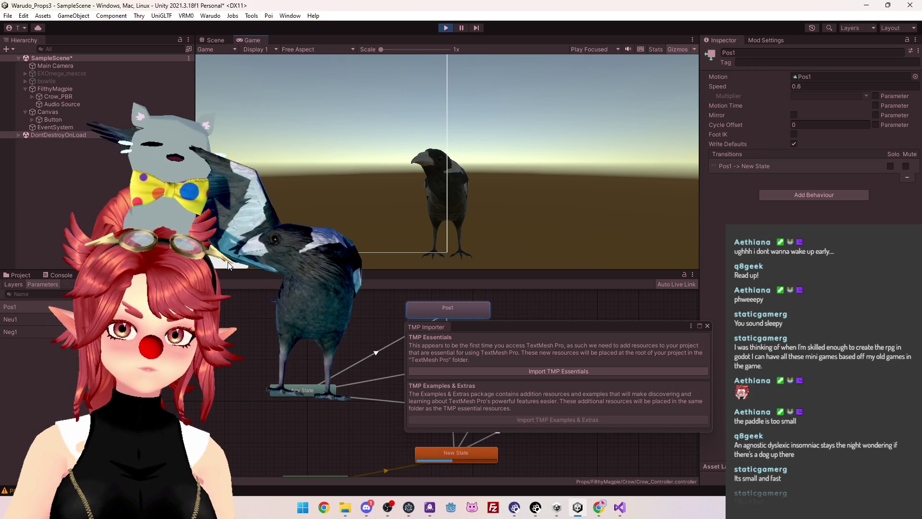
pyautogui.moveTo(579, 328); pyautogui.dragTo(785, 300)
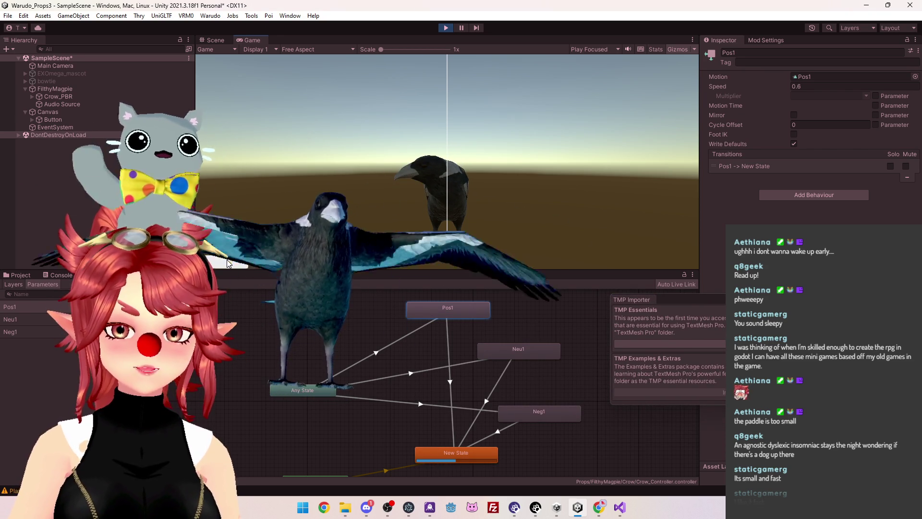
pyautogui.click(451, 28)
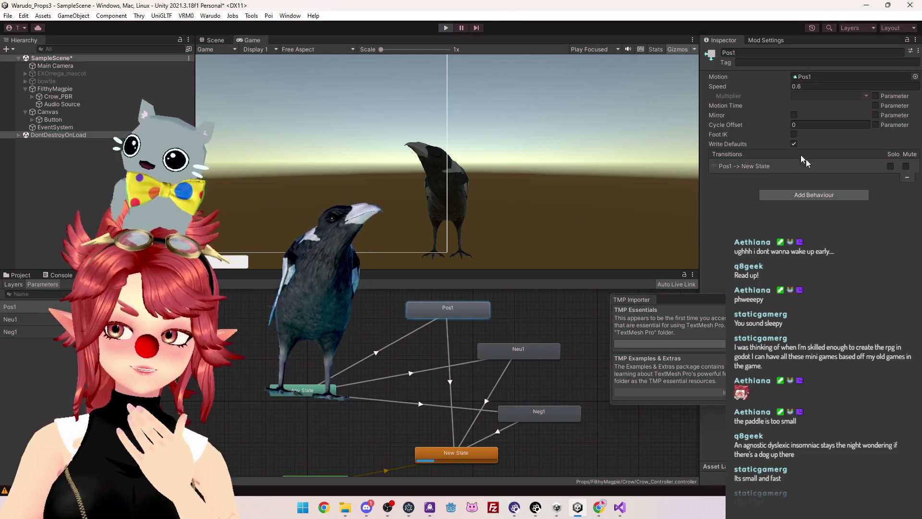
# Open the Magpie asset folder and delete the Pos1 mp3 duplicate
pyautogui.click(79, 89)
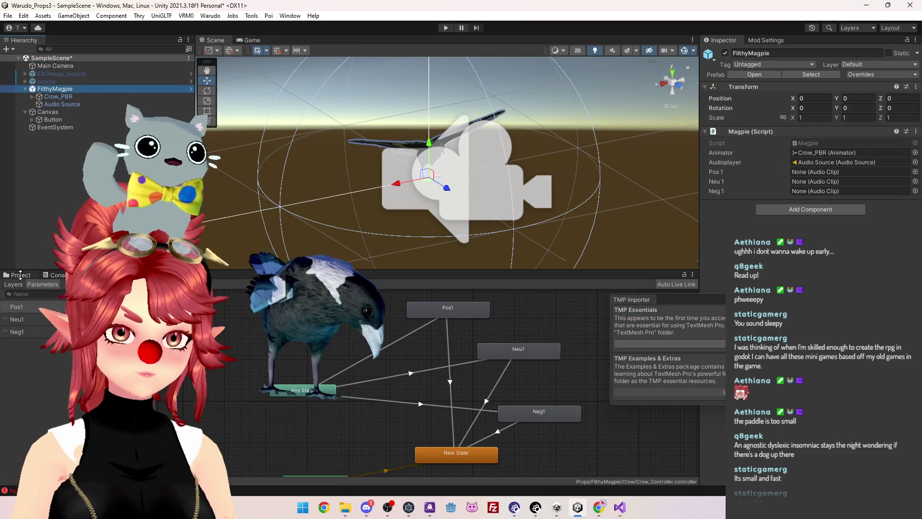
pyautogui.click(20, 275)
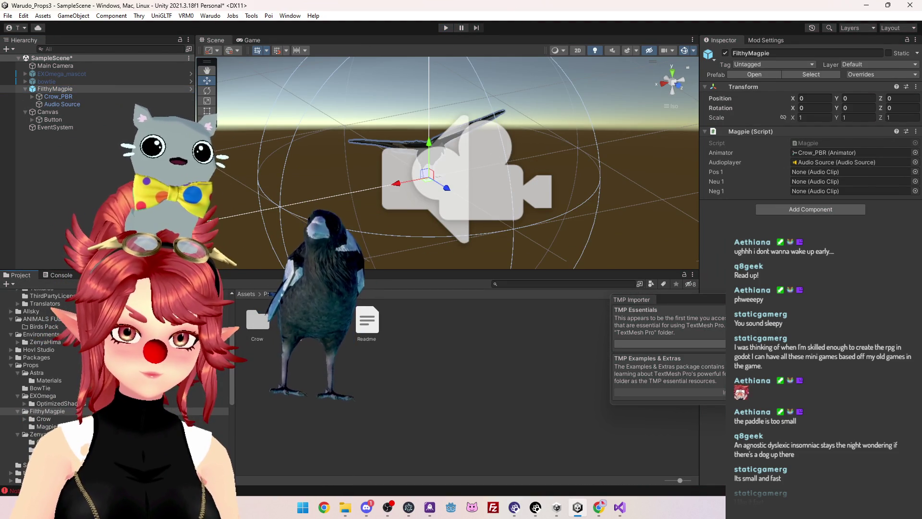
pyautogui.doubleClick(312, 321)
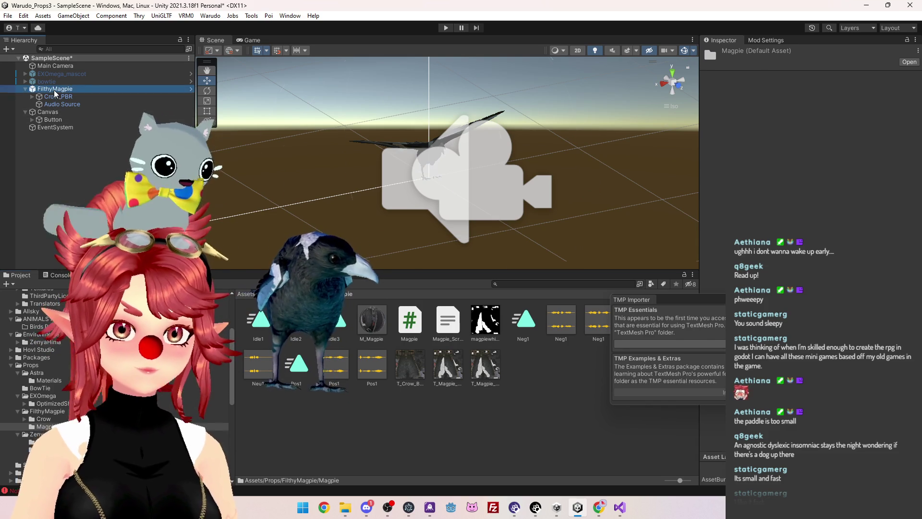
pyautogui.click(53, 90)
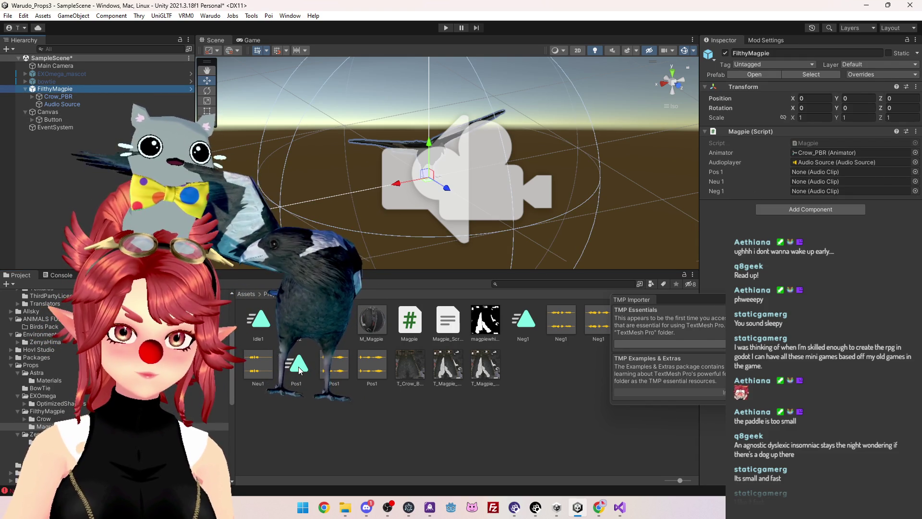
pyautogui.click(337, 370)
pyautogui.click(335, 369)
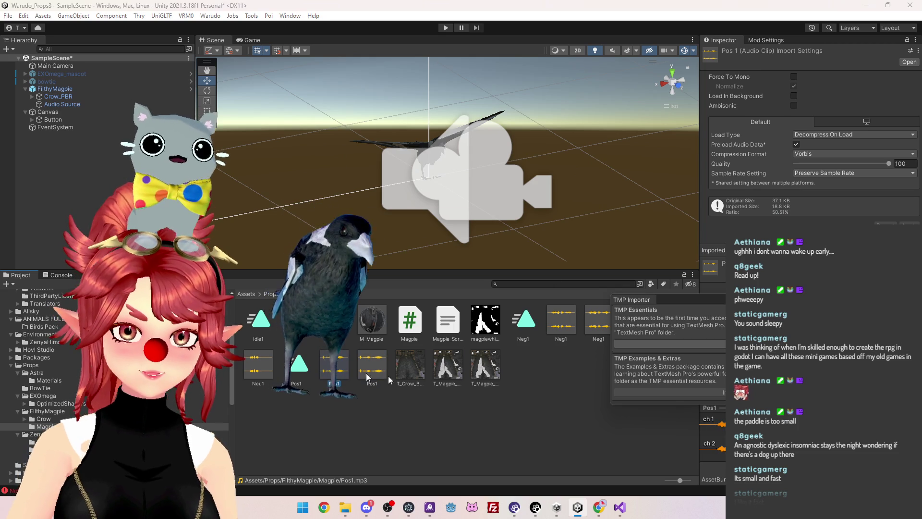
pyautogui.press('Delete')
pyautogui.click(483, 272)
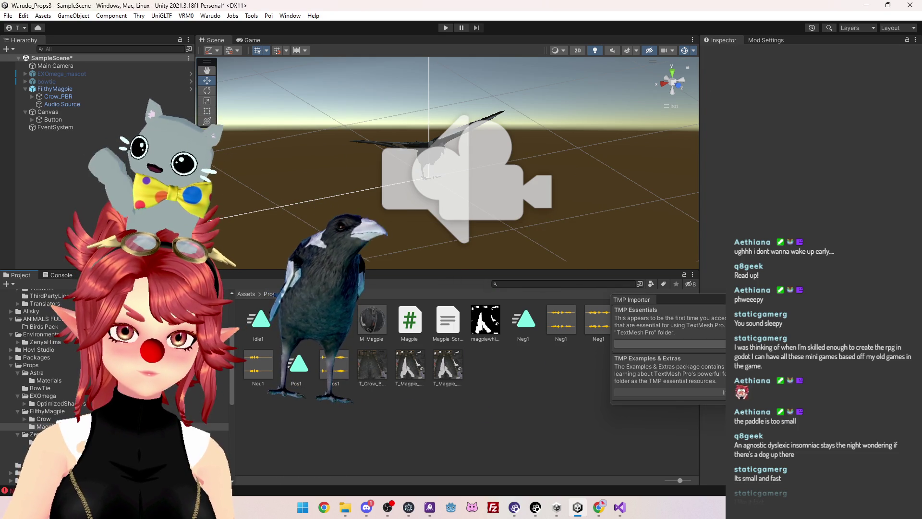
# Delete the Neu1 and Neg1 mp3 duplicates
pyautogui.click(258, 365)
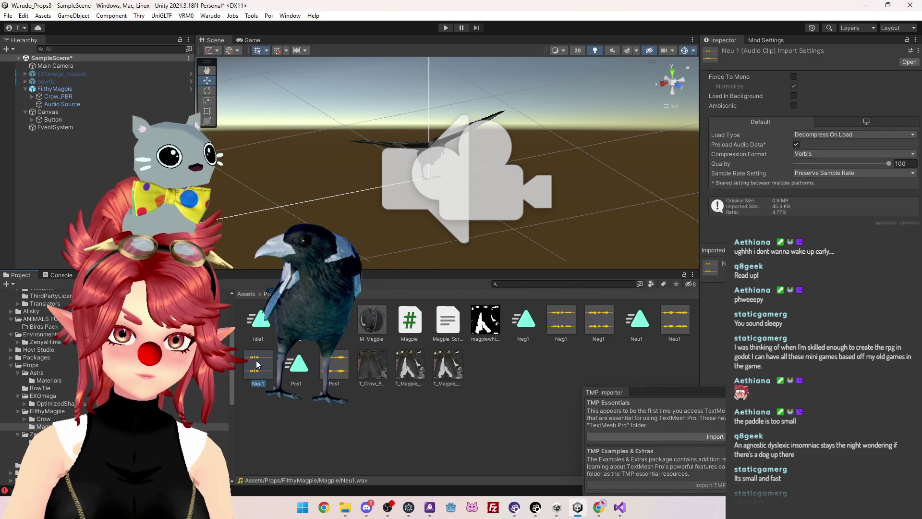
pyautogui.click(675, 328)
pyautogui.press('Delete')
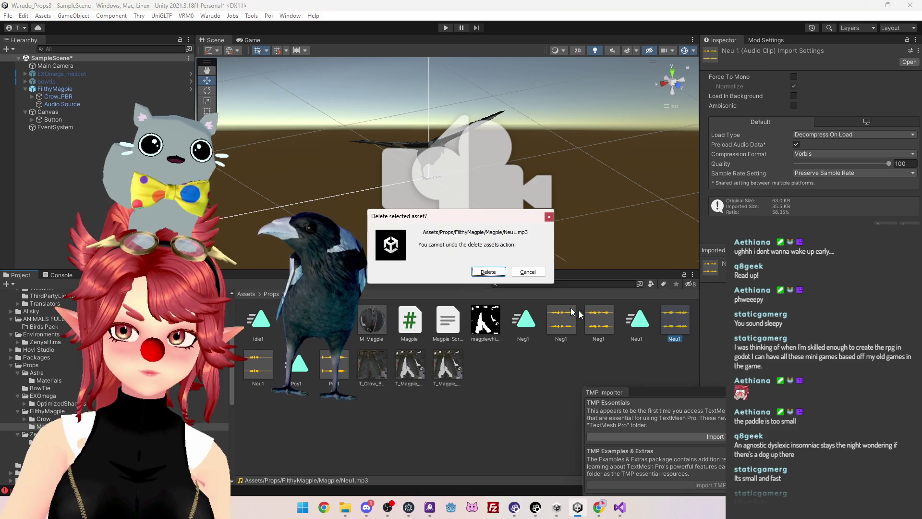
pyautogui.click(487, 271)
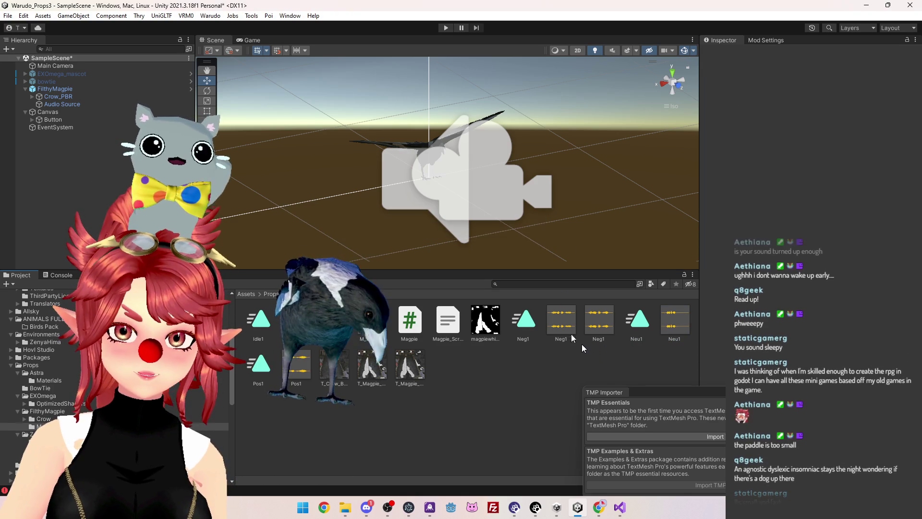
pyautogui.click(559, 319)
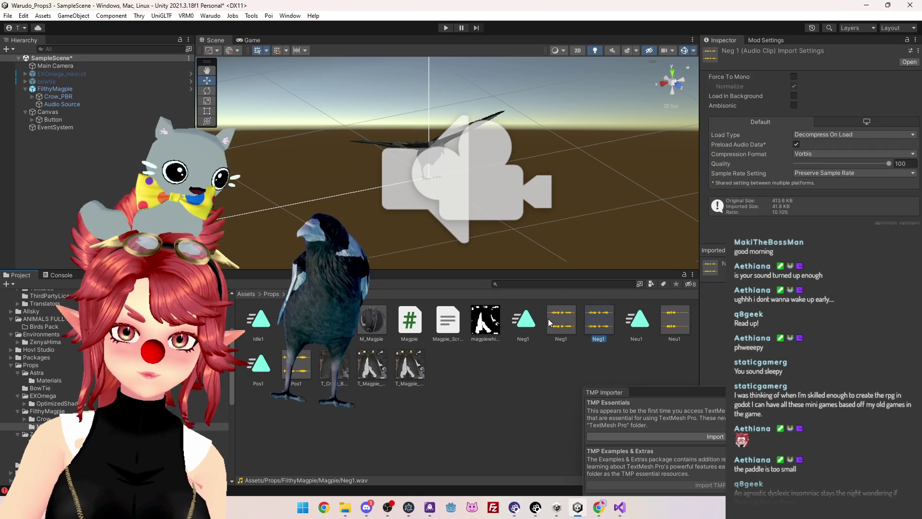
pyautogui.press('Delete')
pyautogui.click(486, 272)
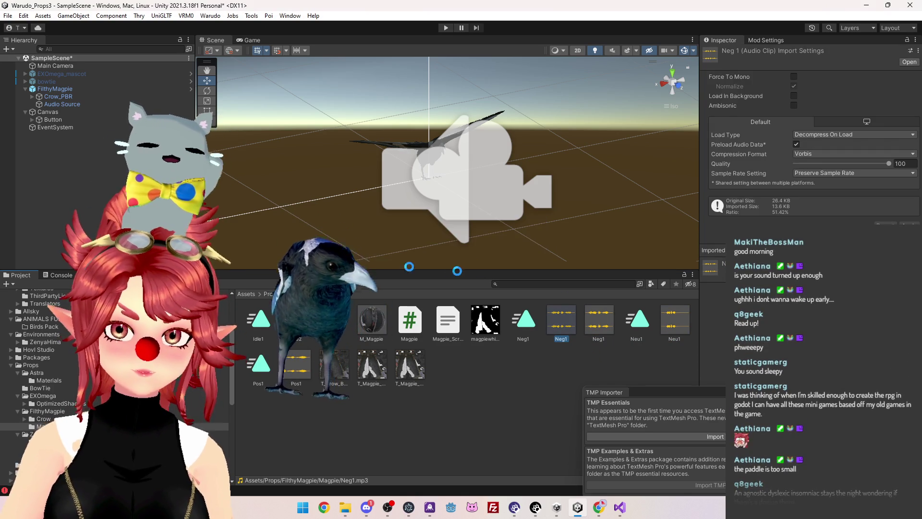
# Assign the Pos1, Neu1 and Neg1 clips to FilthyMagpie's Magpie script slots and save the scene
pyautogui.click(58, 90)
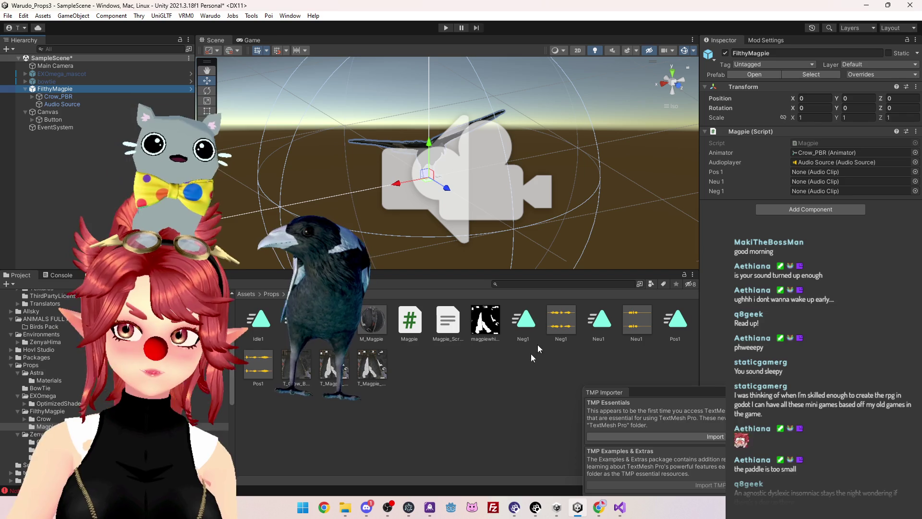
pyautogui.moveTo(259, 364); pyautogui.dragTo(263, 366)
pyautogui.moveTo(772, 188); pyautogui.dragTo(817, 171)
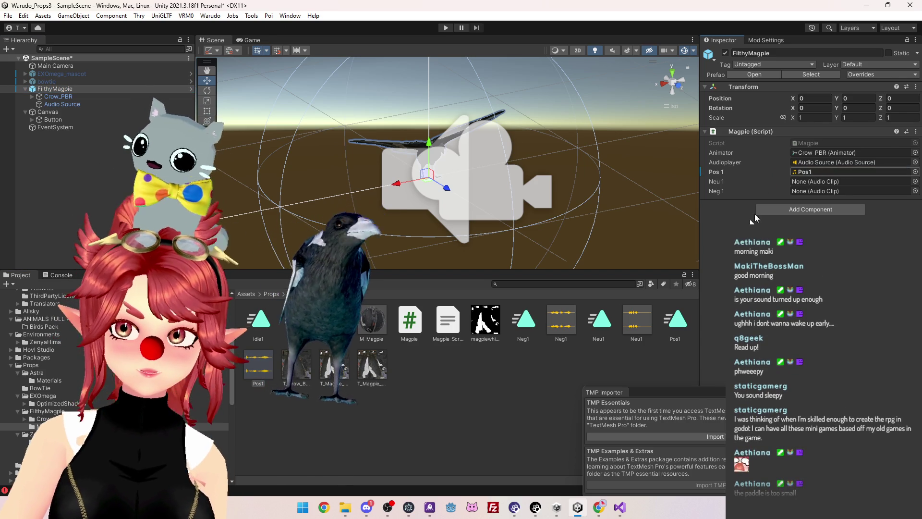
pyautogui.moveTo(795, 211); pyautogui.dragTo(815, 177)
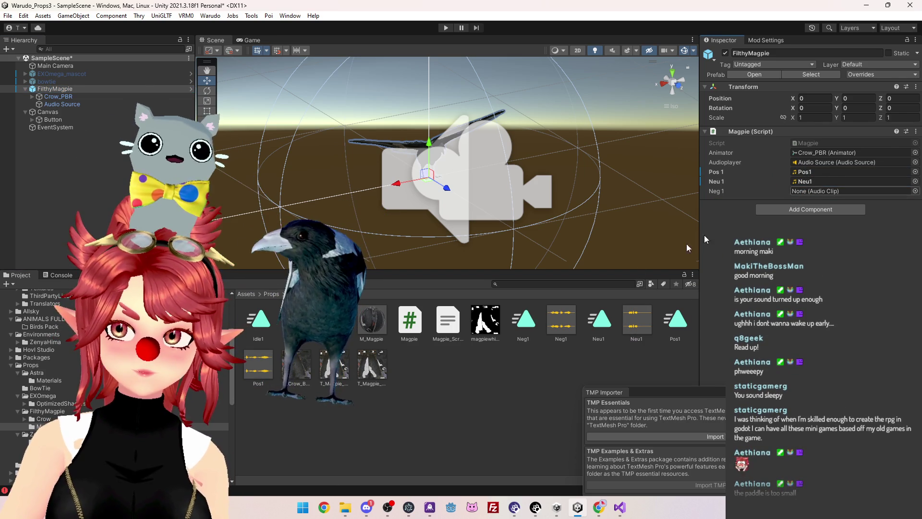
pyautogui.moveTo(566, 328)
pyautogui.mouseDown()
pyautogui.moveTo(834, 205)
pyautogui.moveTo(822, 188)
pyautogui.mouseUp()
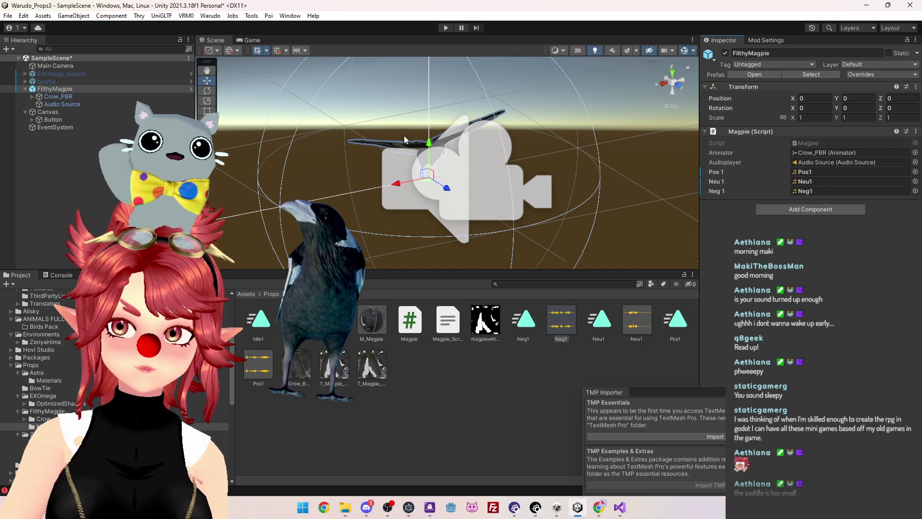
pyautogui.hotkey('ctrl', 's')
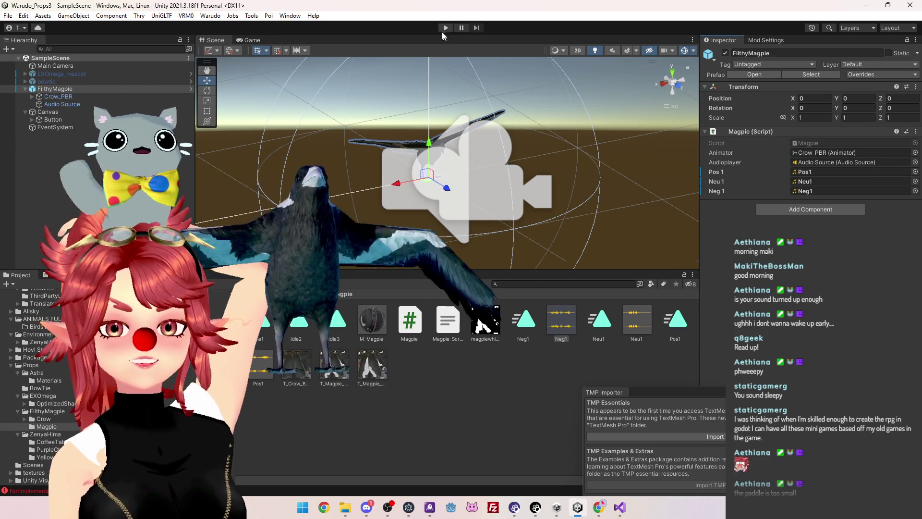
# Run the scene and click the Canvas button twice while watching Pos1 play in the Animator
pyautogui.click(445, 29)
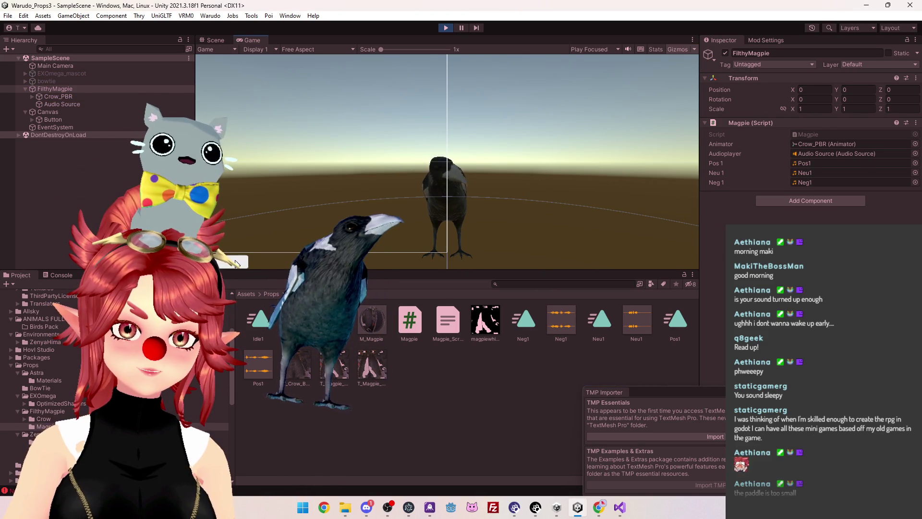
pyautogui.click(99, 275)
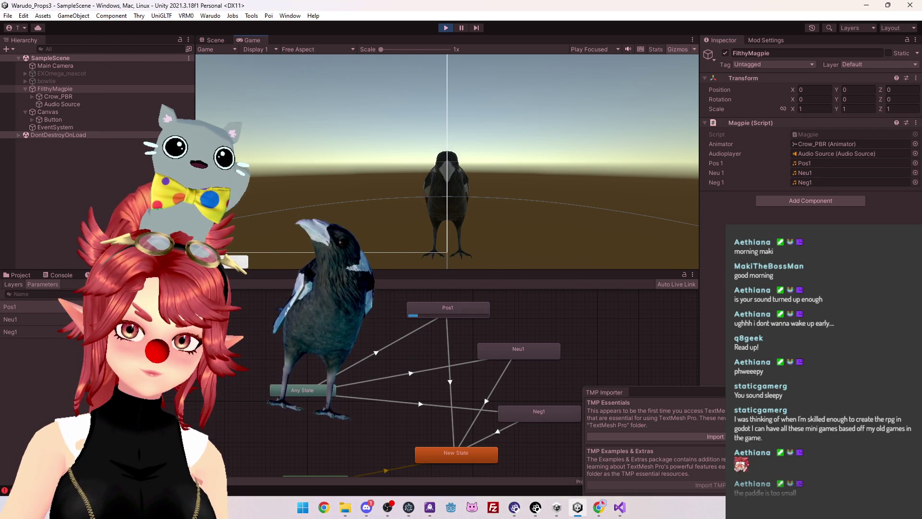
pyautogui.click(231, 267)
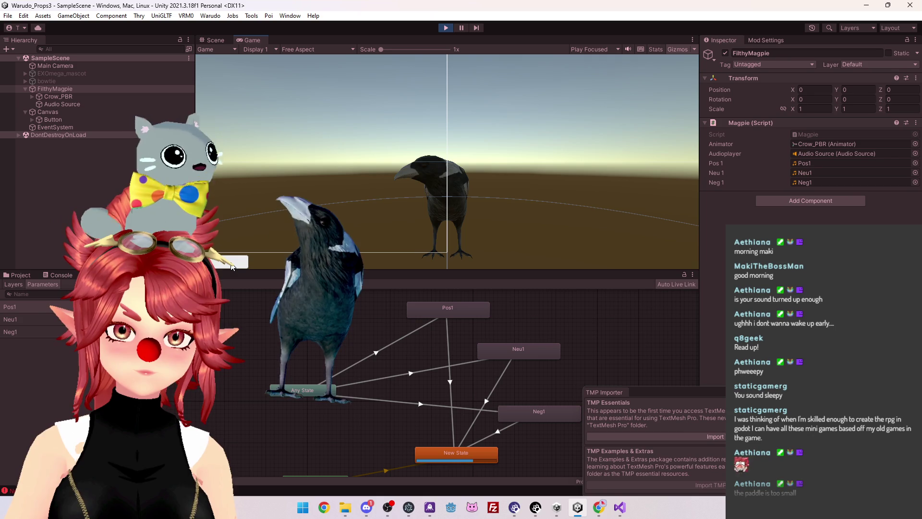
pyautogui.click(228, 266)
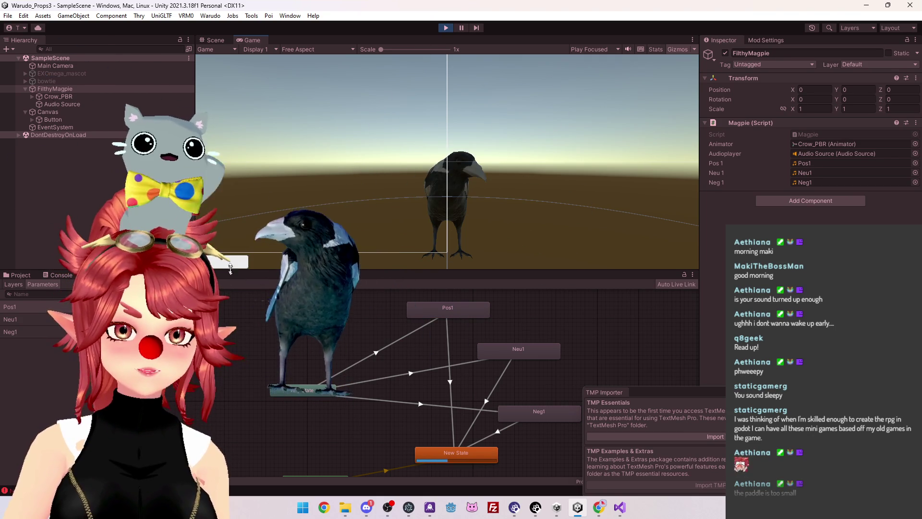
pyautogui.click(446, 29)
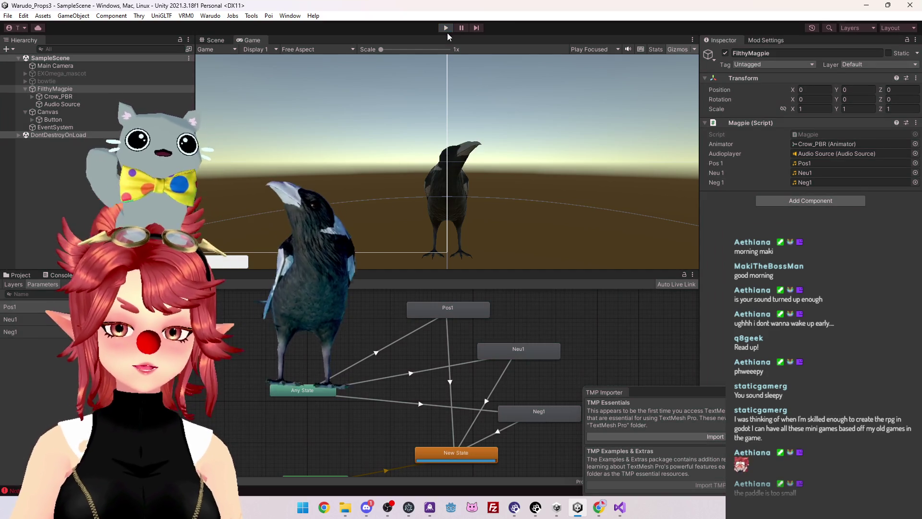
# Change Random.Range(1, 20) to Random.Range(1, 3) in Magpie.cs and return to Unity
pyautogui.click(618, 508)
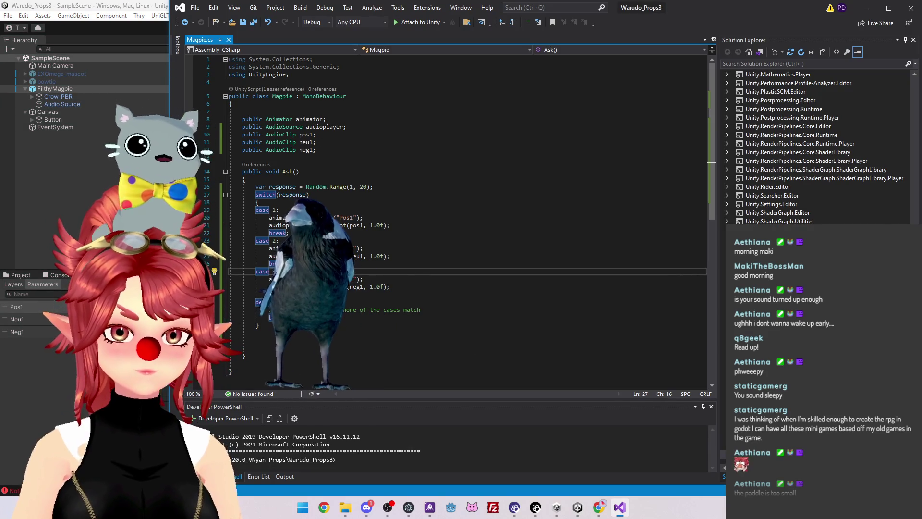
pyautogui.write('3')
pyautogui.click(267, 210)
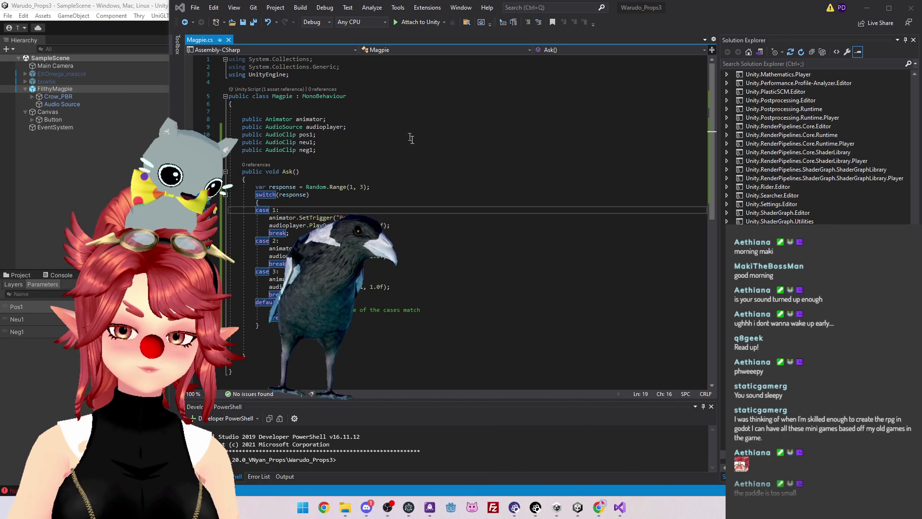
pyautogui.click(424, 110)
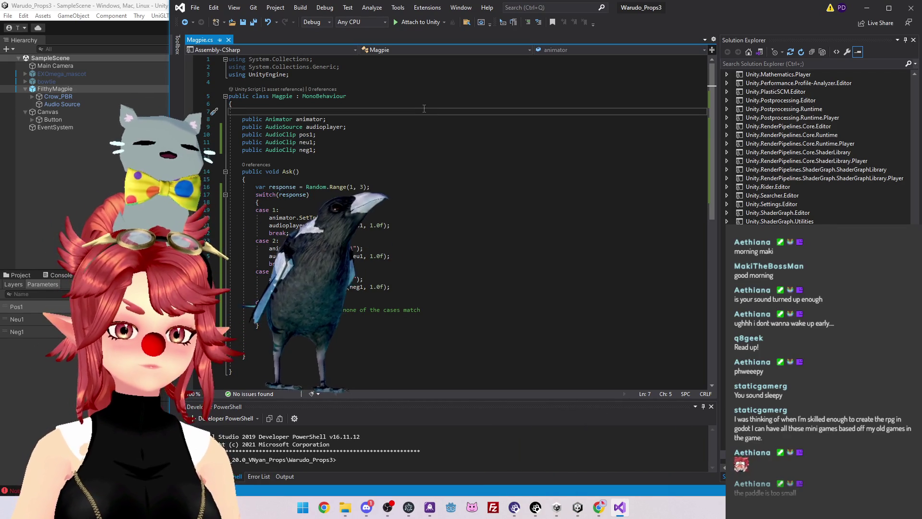
pyautogui.hotkey('alt', 'Tab')
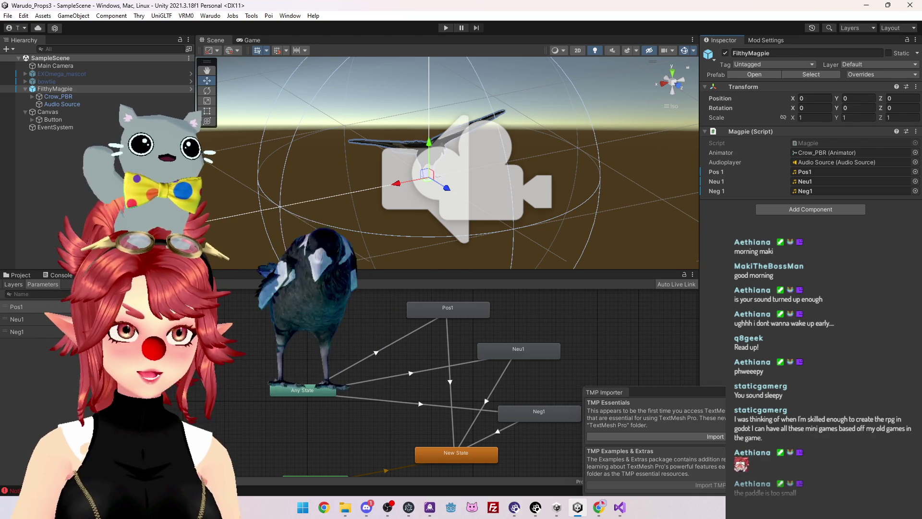
# Enter play mode and select the Neg1 state in the Animator
pyautogui.click(443, 27)
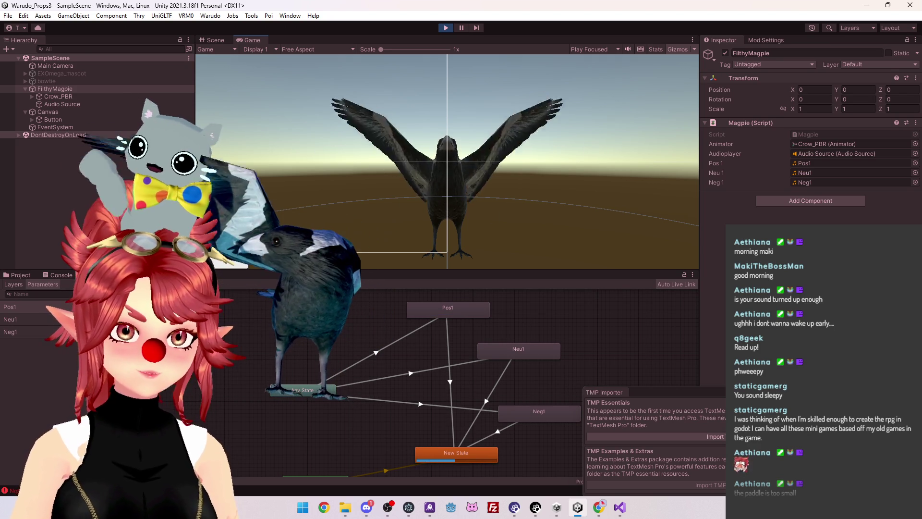
pyautogui.click(543, 412)
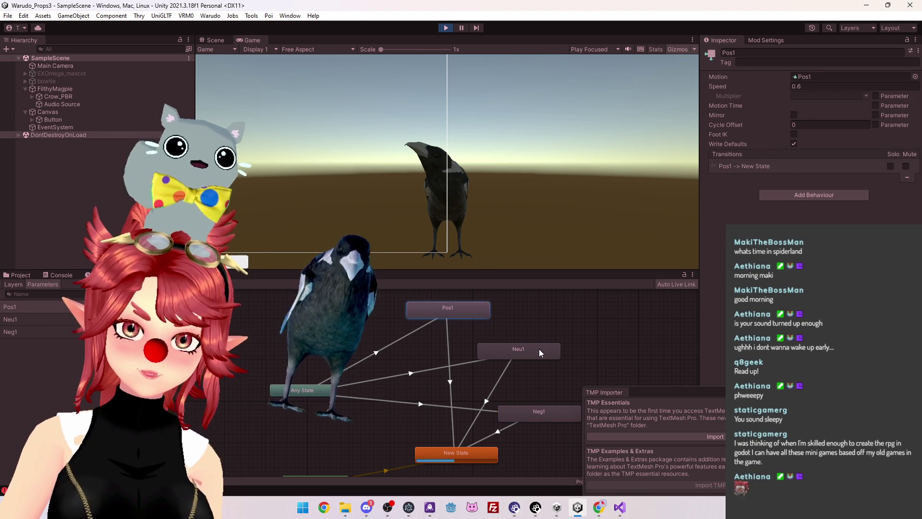
# Set the Neu1 and Neg1 state speeds to 0.6 and trigger a magpie reaction
pyautogui.click(539, 348)
pyautogui.click(809, 90)
pyautogui.write('0.6')
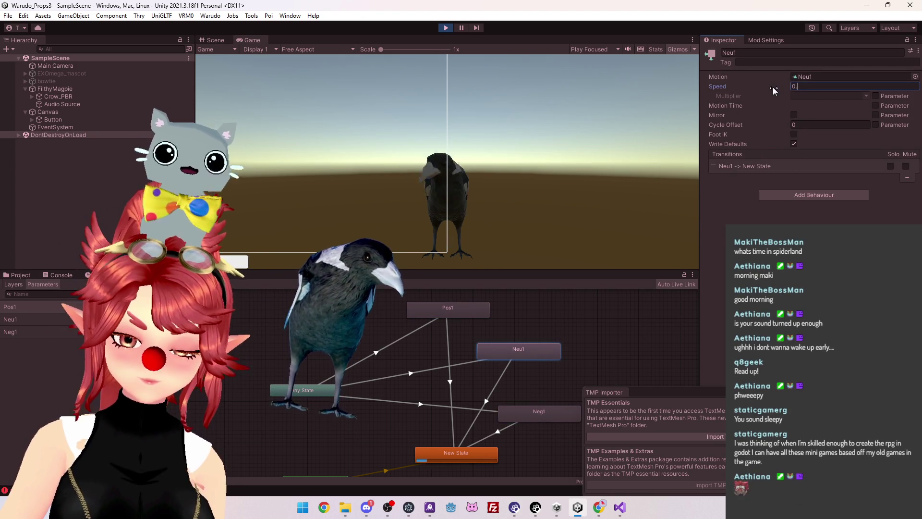
pyautogui.click(567, 411)
pyautogui.click(769, 85)
pyautogui.write('0.6')
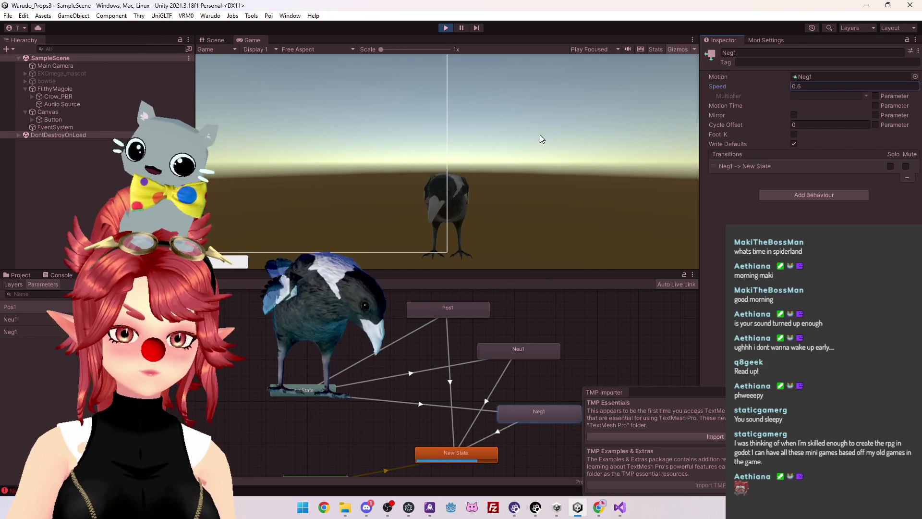
pyautogui.click(233, 267)
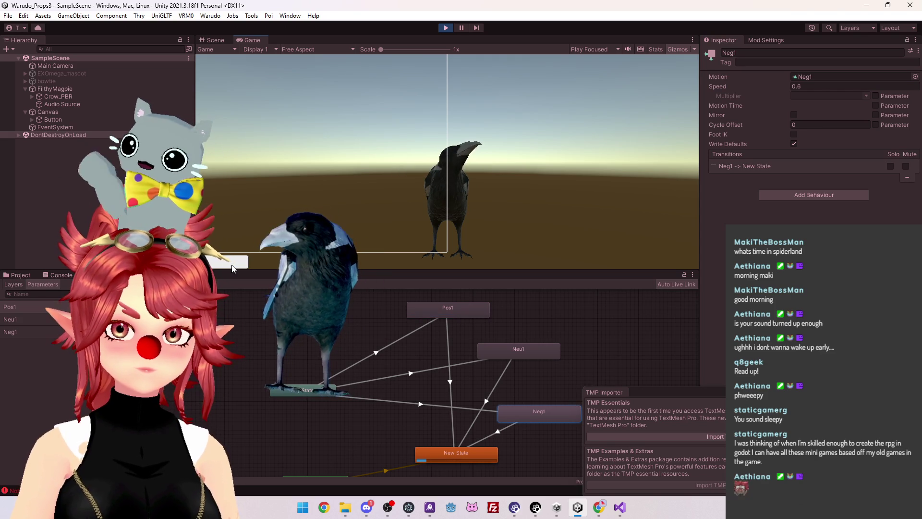
# Trigger four more random magpie reactions with the game-view button, then exit play mode
pyautogui.click(233, 268)
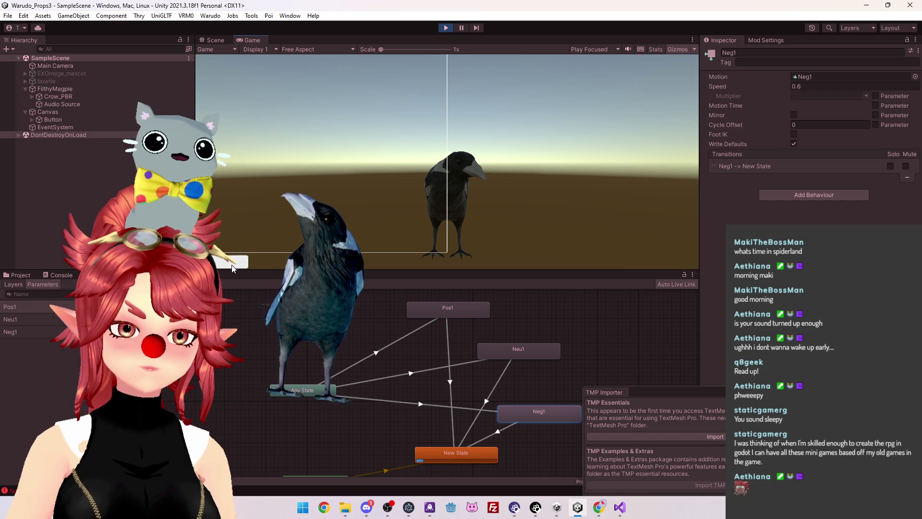
pyautogui.click(231, 268)
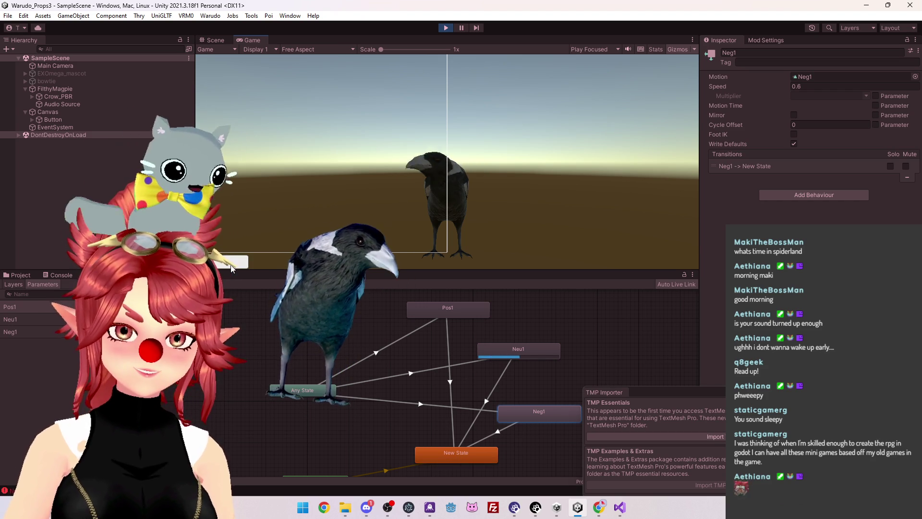
pyautogui.click(231, 268)
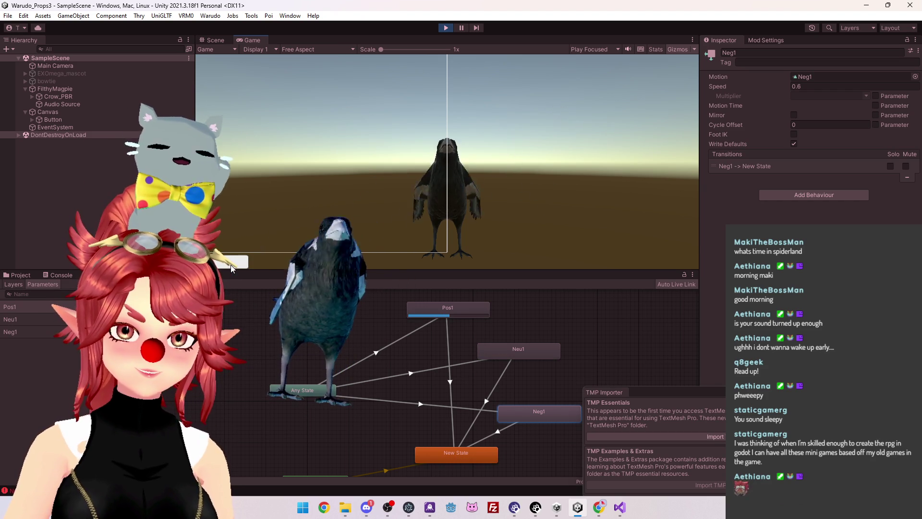
pyautogui.click(232, 268)
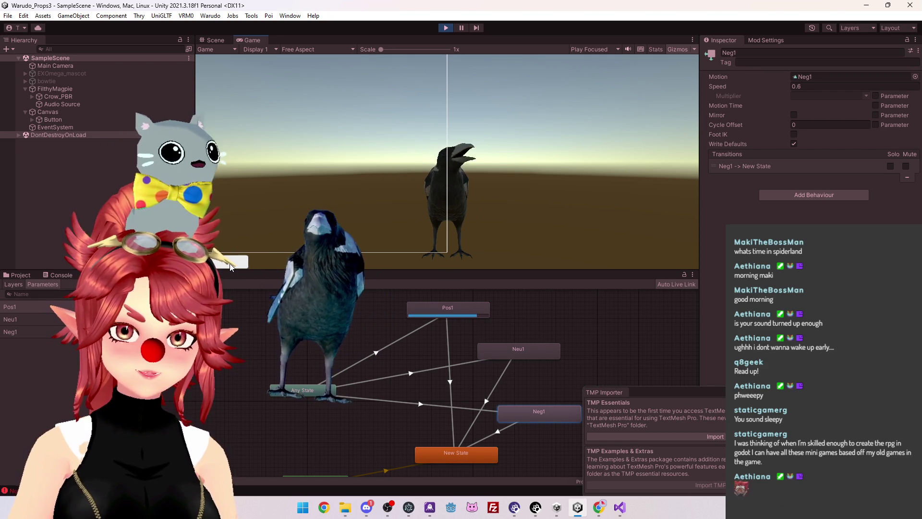
pyautogui.click(446, 27)
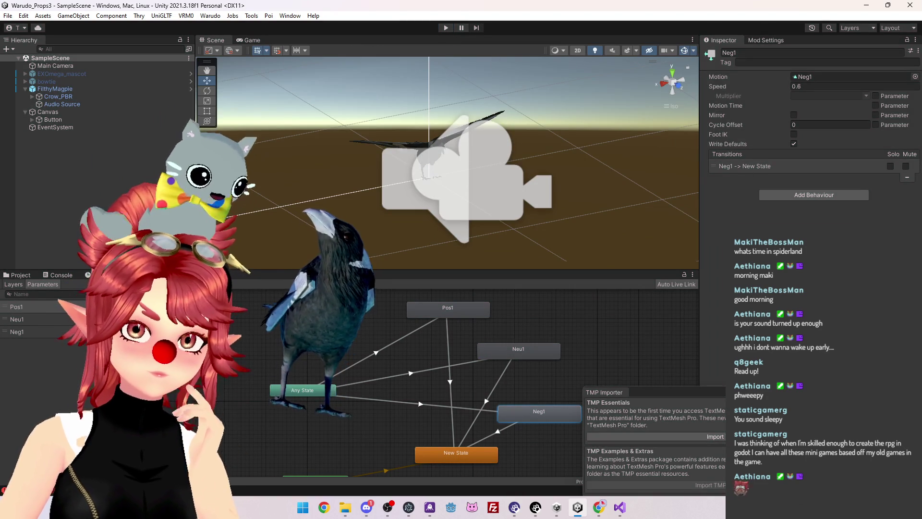
# Compare the Magpie script in Visual Studio with the FilthyMagpie object in Unity
pyautogui.click(518, 351)
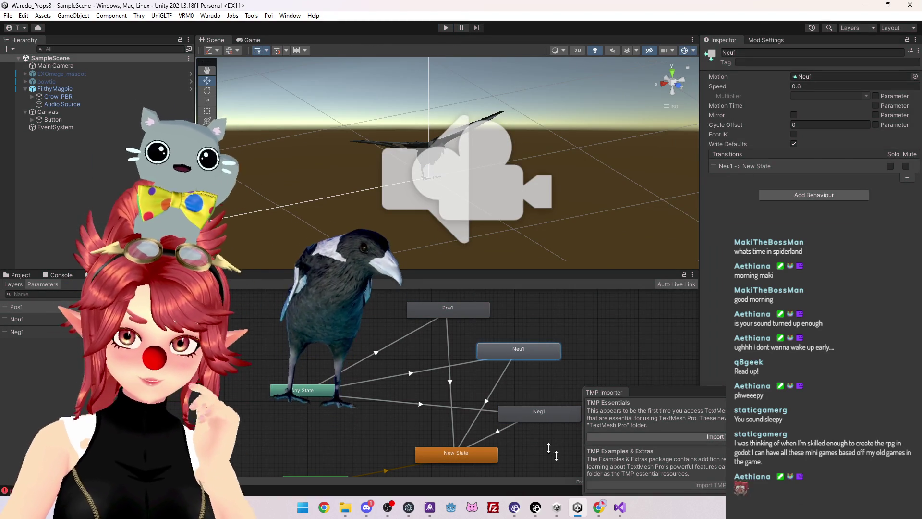
pyautogui.hotkey('alt', 'Tab')
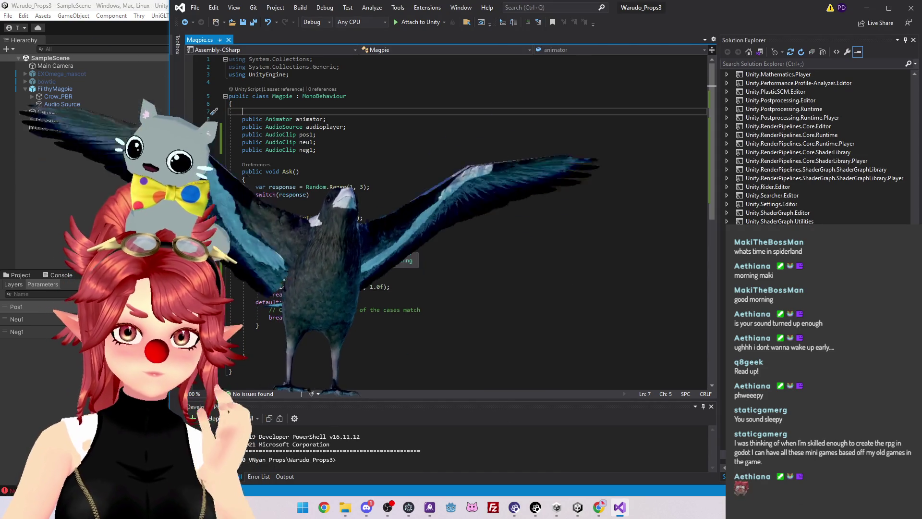
pyautogui.click(576, 514)
pyautogui.click(57, 91)
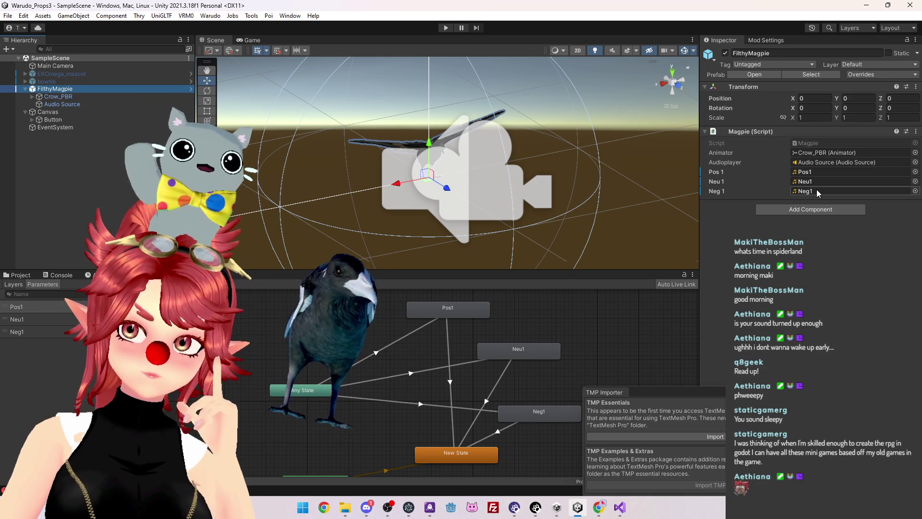
pyautogui.moveTo(347, 508)
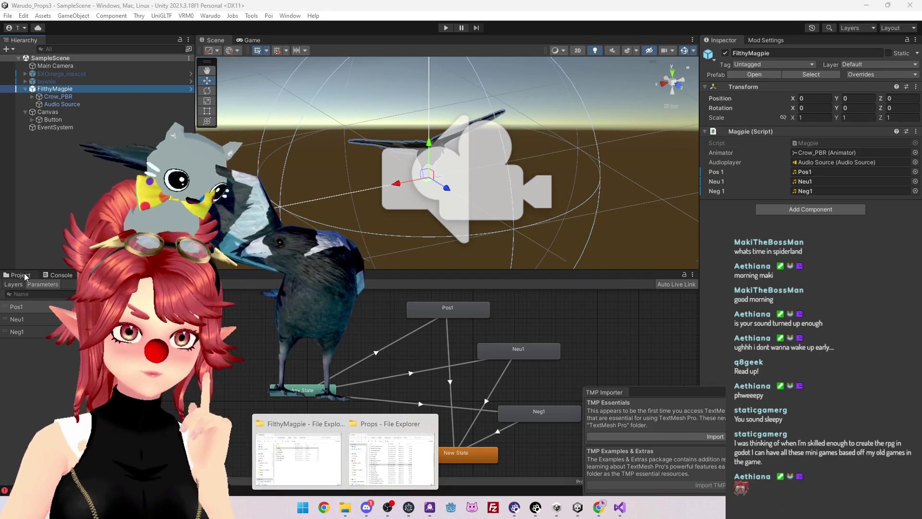
pyautogui.click(24, 275)
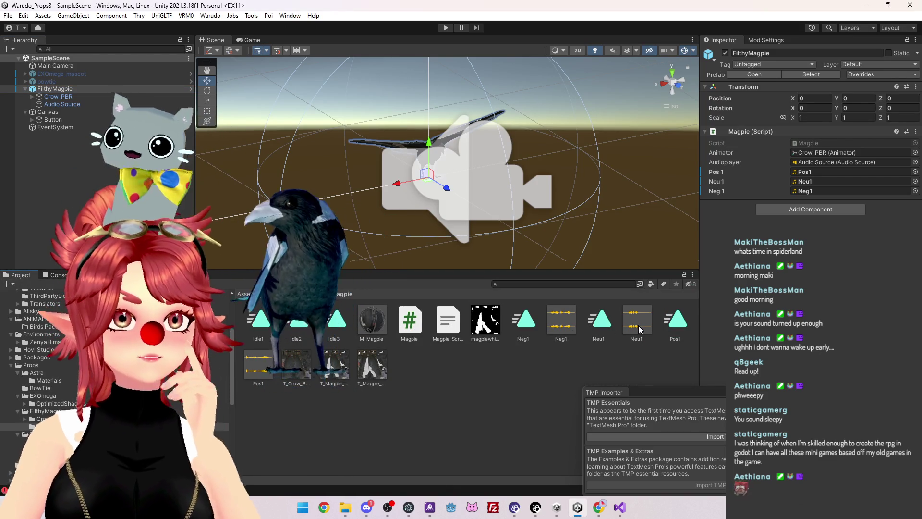
pyautogui.click(619, 512)
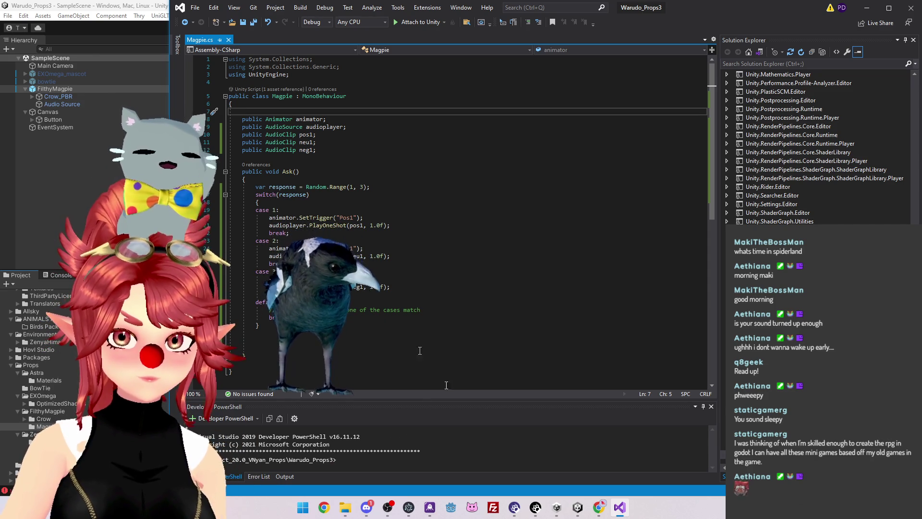
pyautogui.click(578, 507)
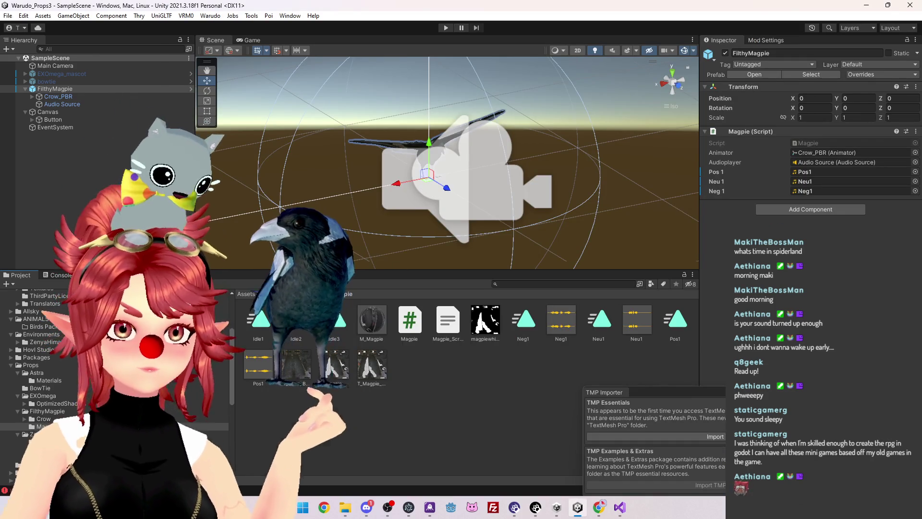
# Open the crow animator controller and inspect the Any State transitions to Neu1 and Neg1
pyautogui.doubleClick(463, 369)
pyautogui.click(438, 368)
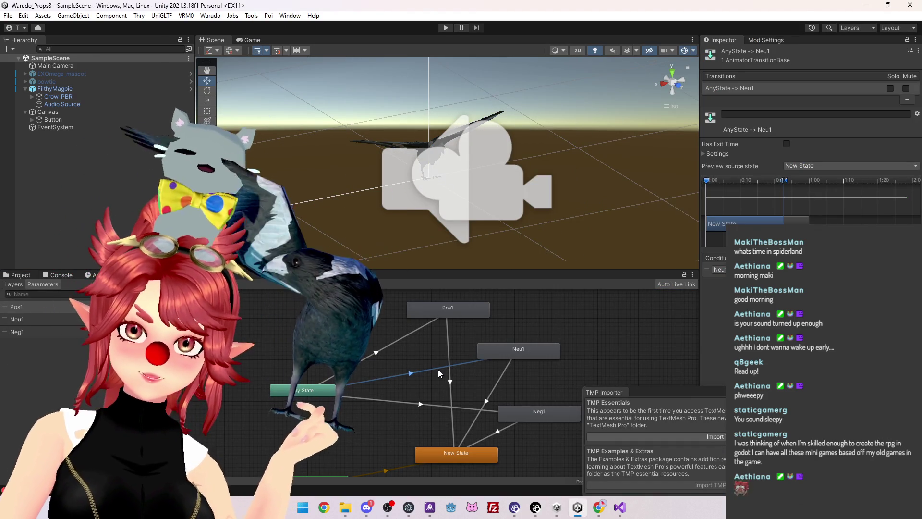
pyautogui.click(428, 404)
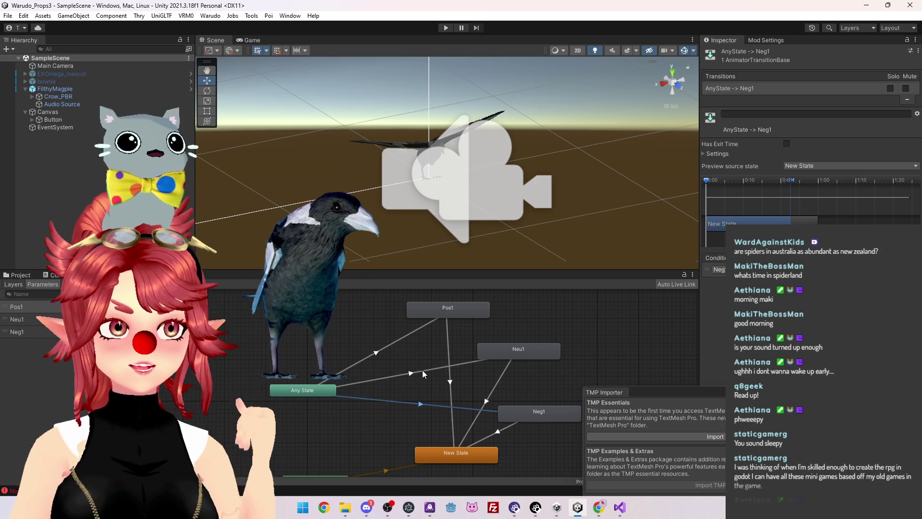
pyautogui.click(423, 370)
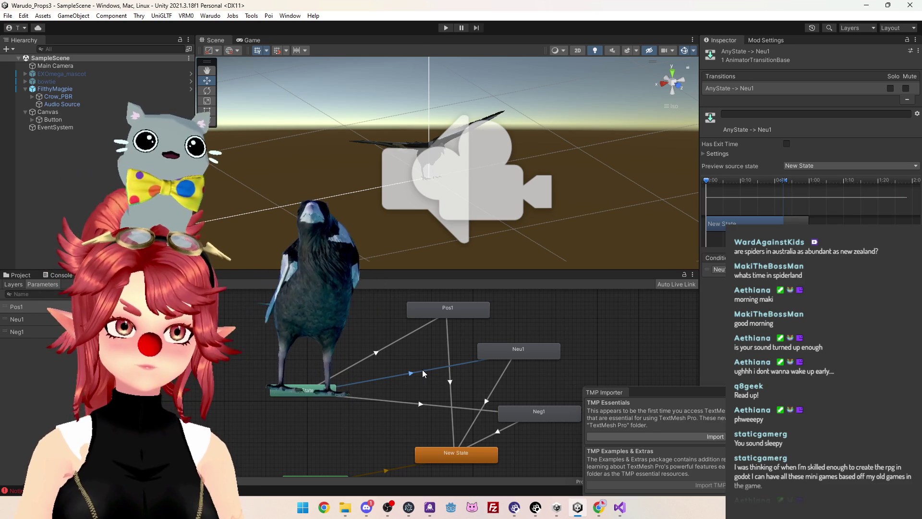
pyautogui.moveTo(682, 393); pyautogui.dragTo(677, 303)
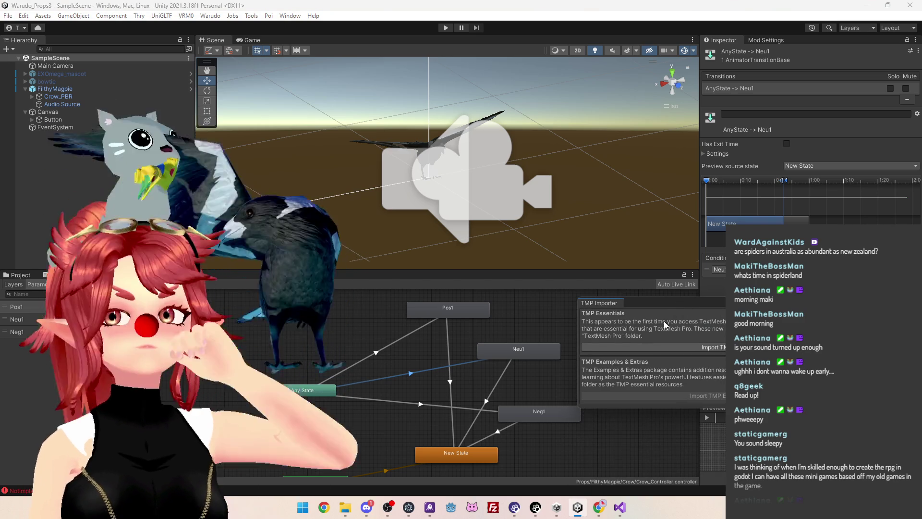
# Move the TMP Importer aside and inspect the Neg1 transition and Neu1 state settings
pyautogui.moveTo(672, 304); pyautogui.dragTo(678, 299)
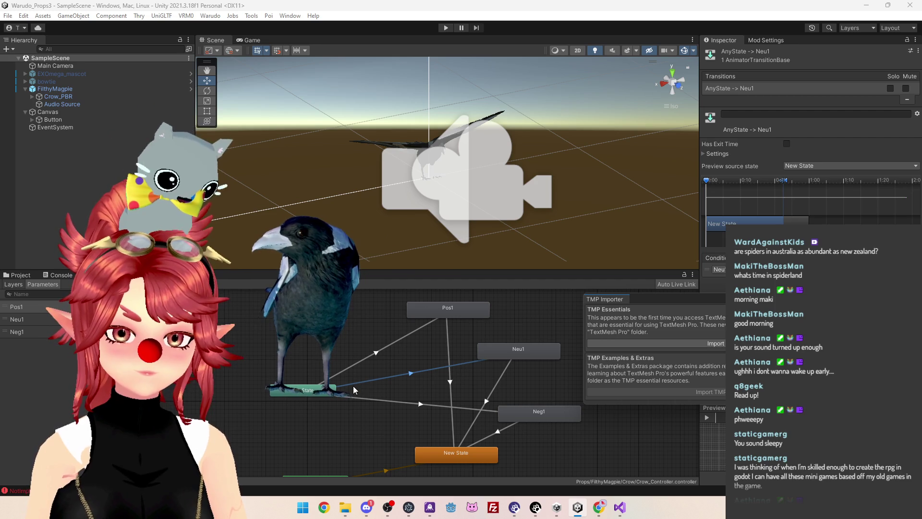
pyautogui.moveTo(687, 303)
pyautogui.mouseDown()
pyautogui.moveTo(719, 368)
pyautogui.moveTo(720, 316)
pyautogui.mouseUp()
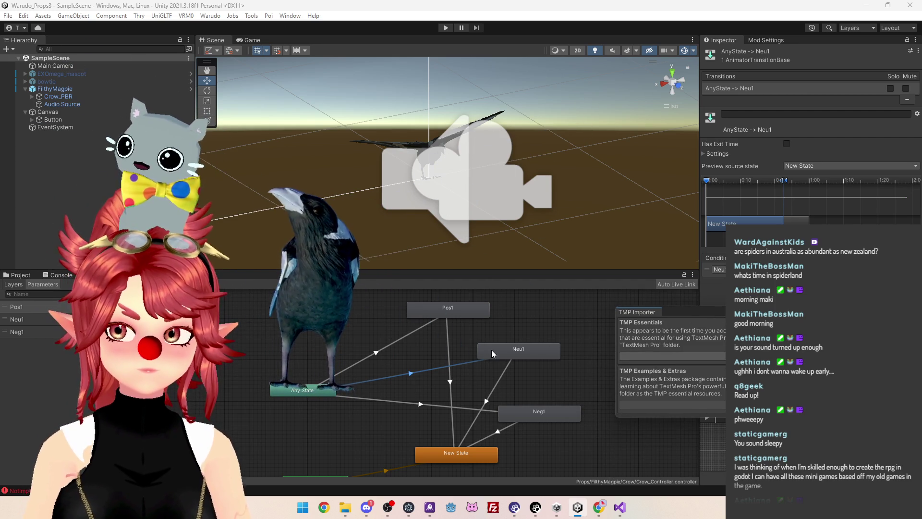
pyautogui.click(493, 411)
pyautogui.click(523, 412)
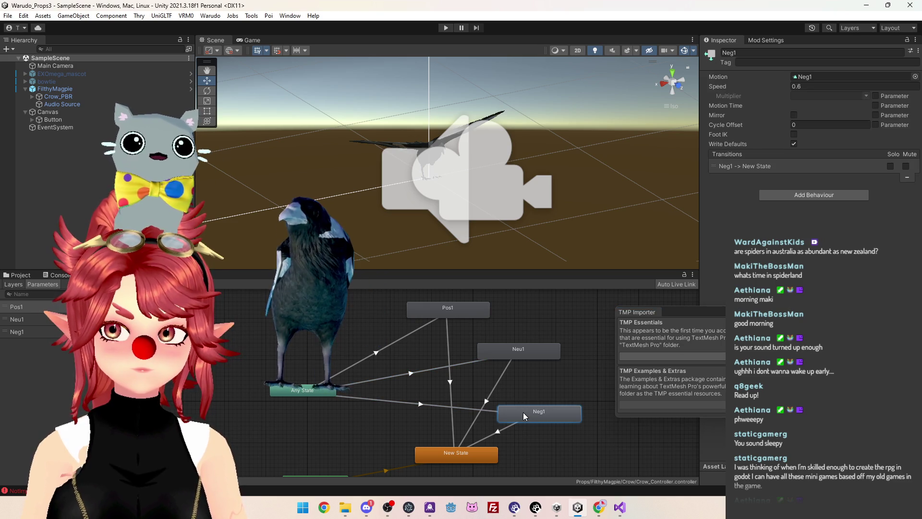
pyautogui.click(536, 351)
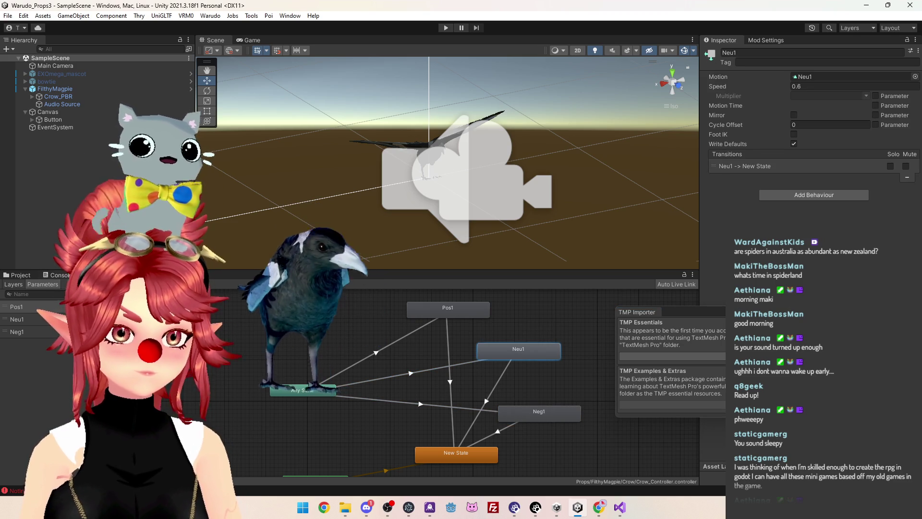
pyautogui.click(122, 275)
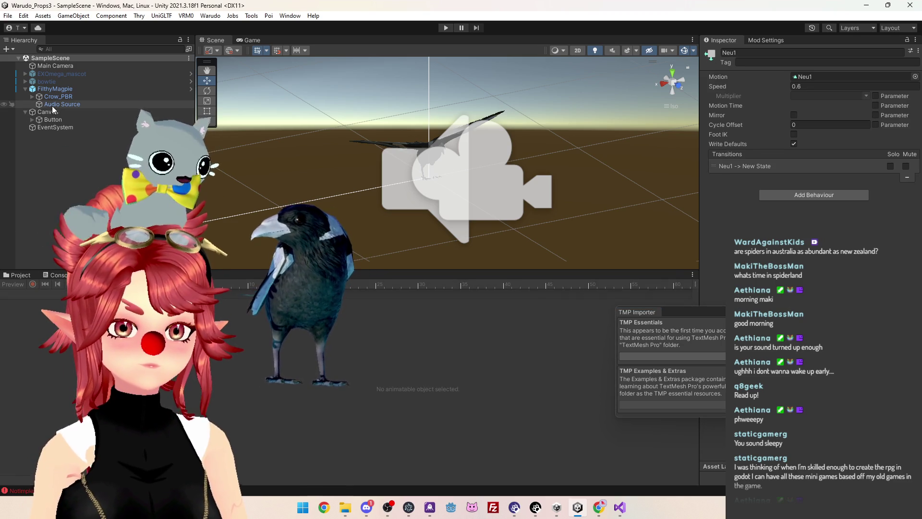
# Select FilthyMagpie and review the Ask() method in Magpie.cs before returning to Unity
pyautogui.click(53, 90)
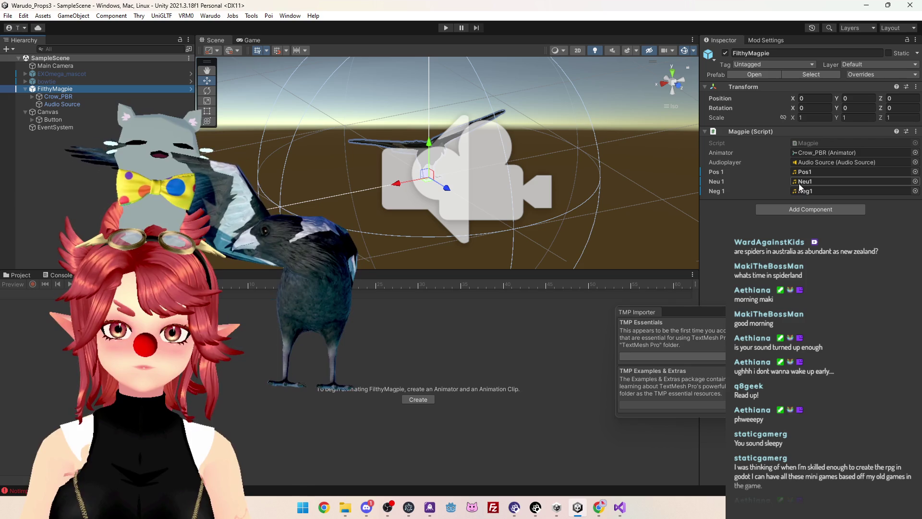
pyautogui.click(620, 507)
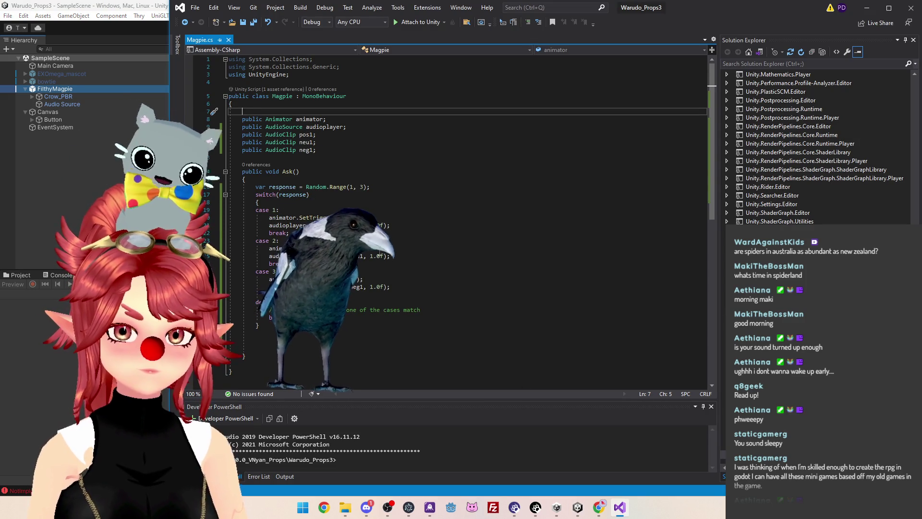
pyautogui.click(393, 287)
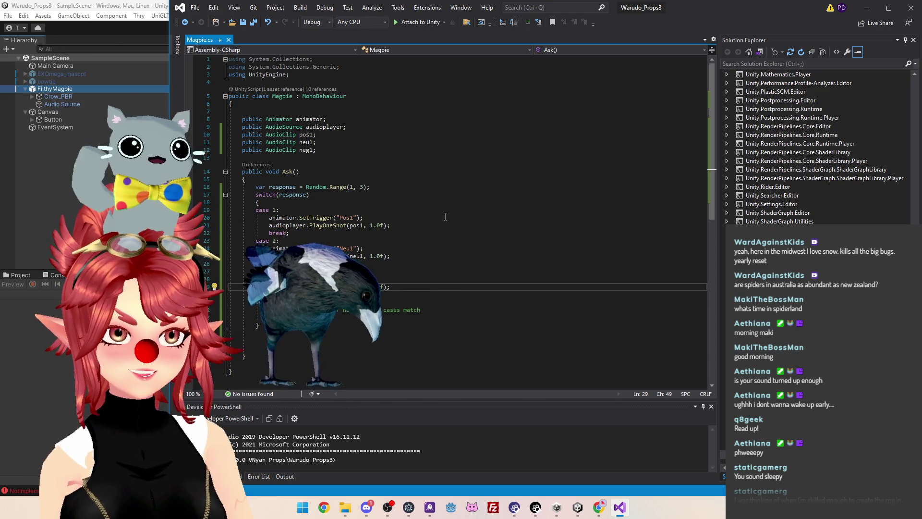
pyautogui.click(458, 250)
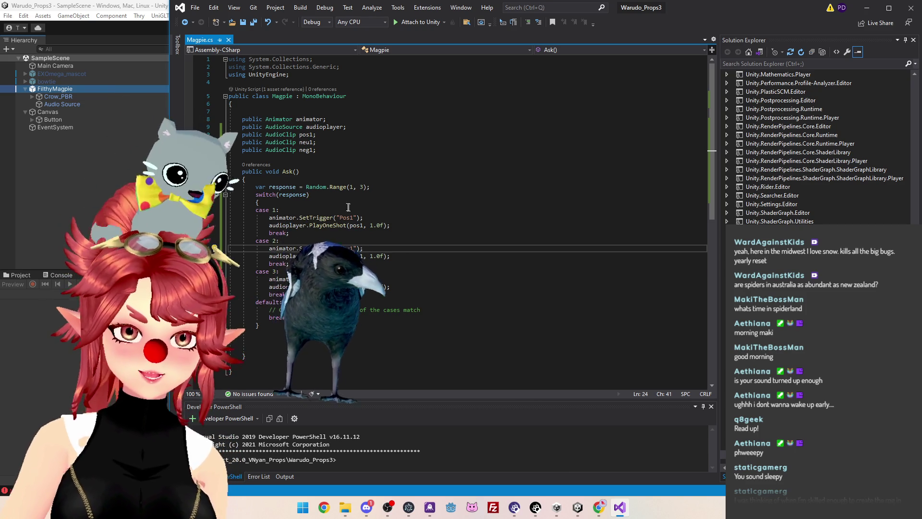
pyautogui.click(115, 6)
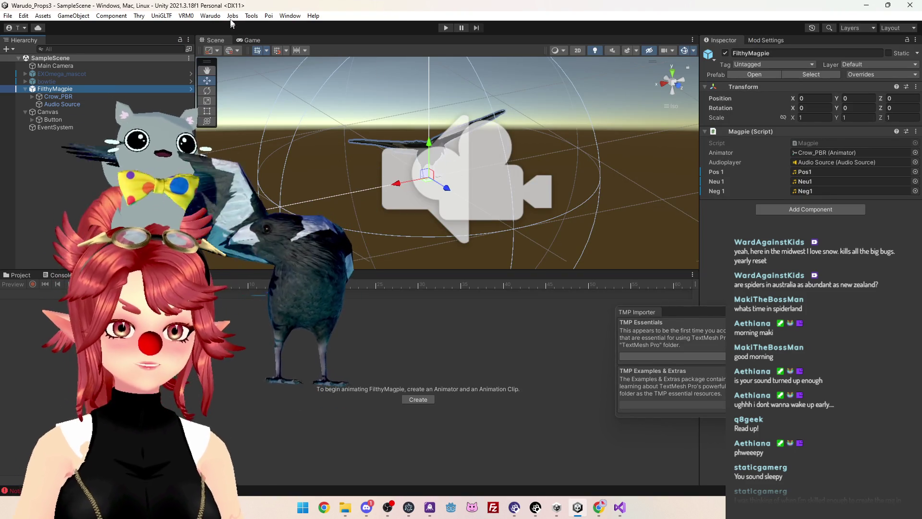
# Attempt Warudo Build Mod, then save FilthyMagpie as an original prefab in its props folder
pyautogui.click(210, 16)
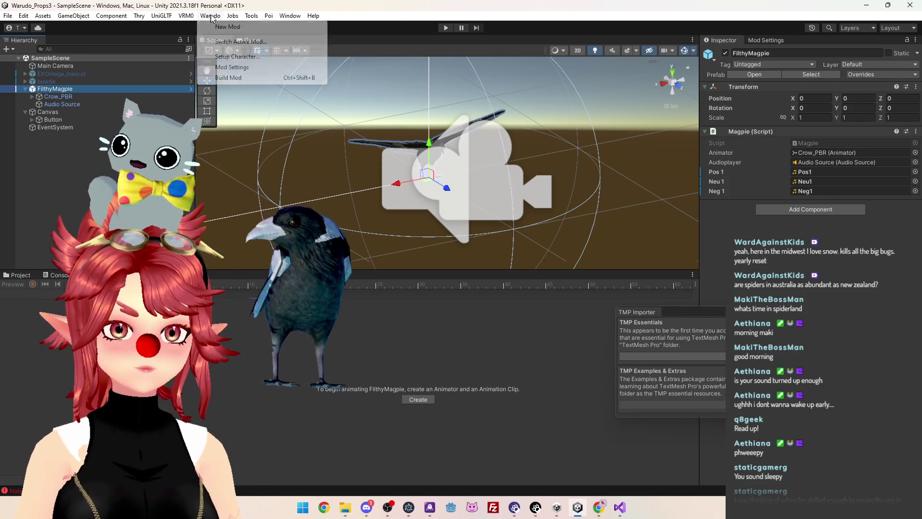
pyautogui.click(256, 78)
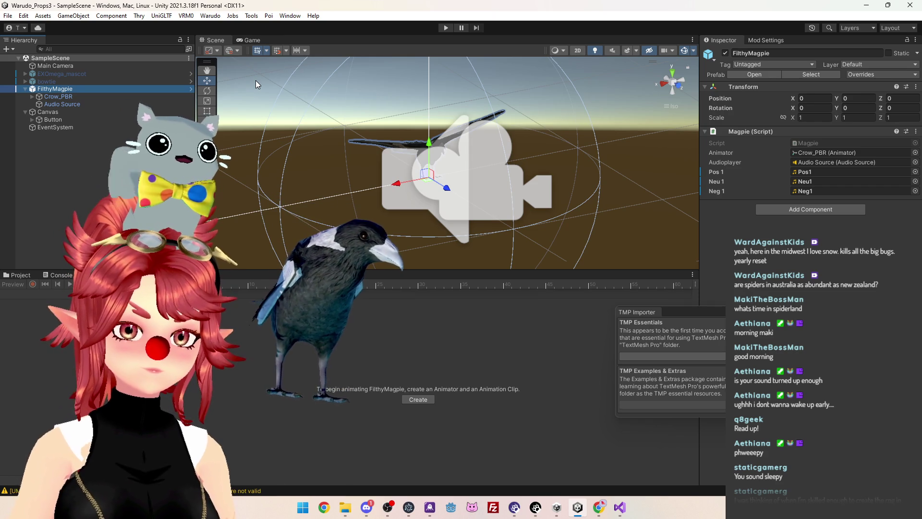
pyautogui.click(19, 275)
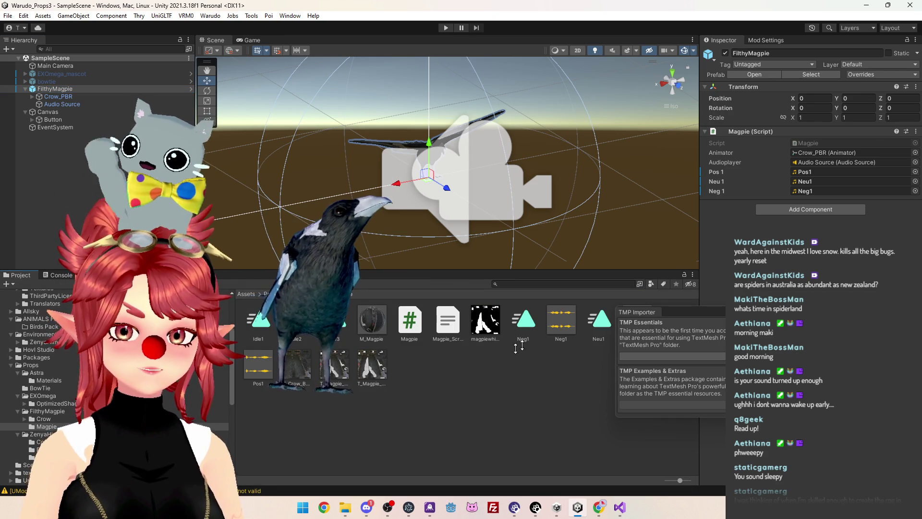
pyautogui.click(48, 411)
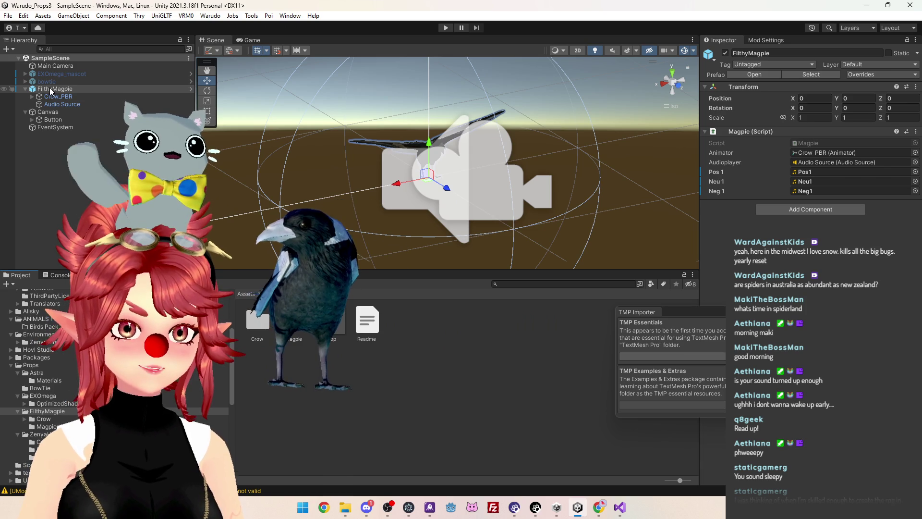
pyautogui.moveTo(50, 87); pyautogui.dragTo(420, 345)
pyautogui.click(446, 273)
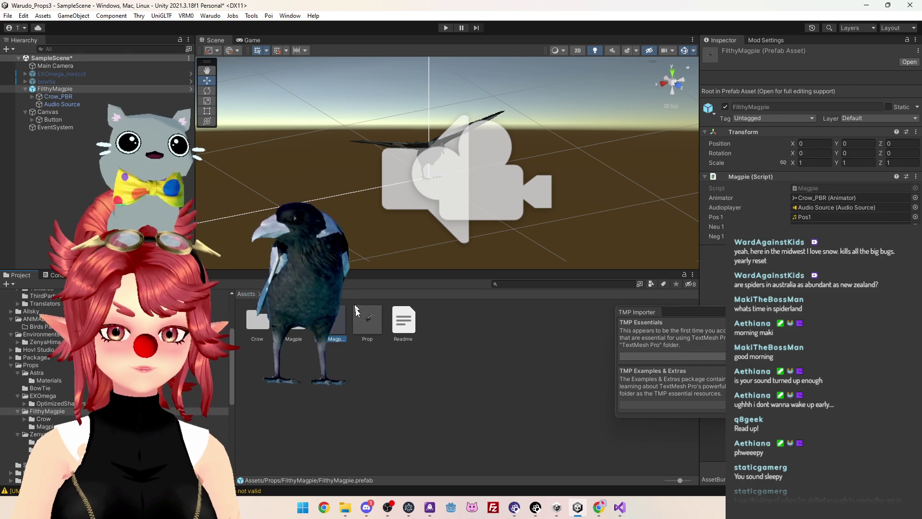
# Delete the stray Prop prefab and open the Warudo Mod Settings export panel
pyautogui.click(370, 324)
pyautogui.press('Delete')
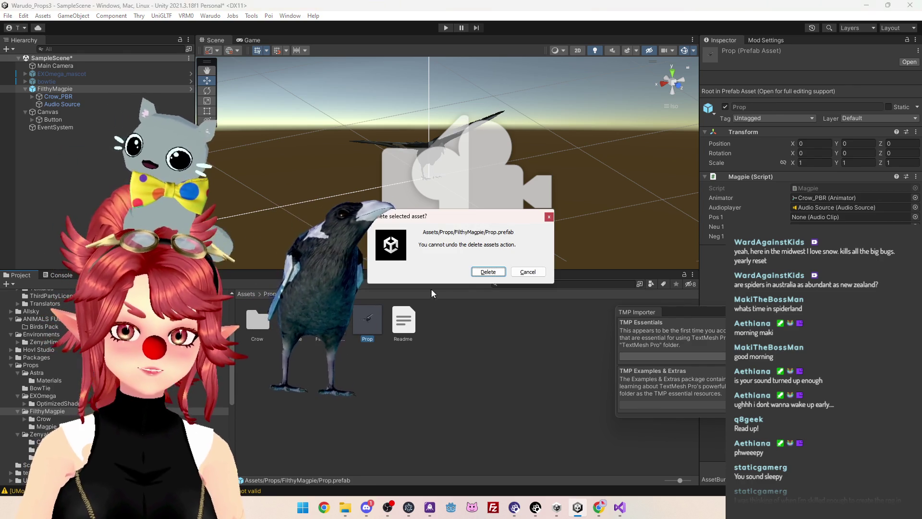
pyautogui.click(479, 272)
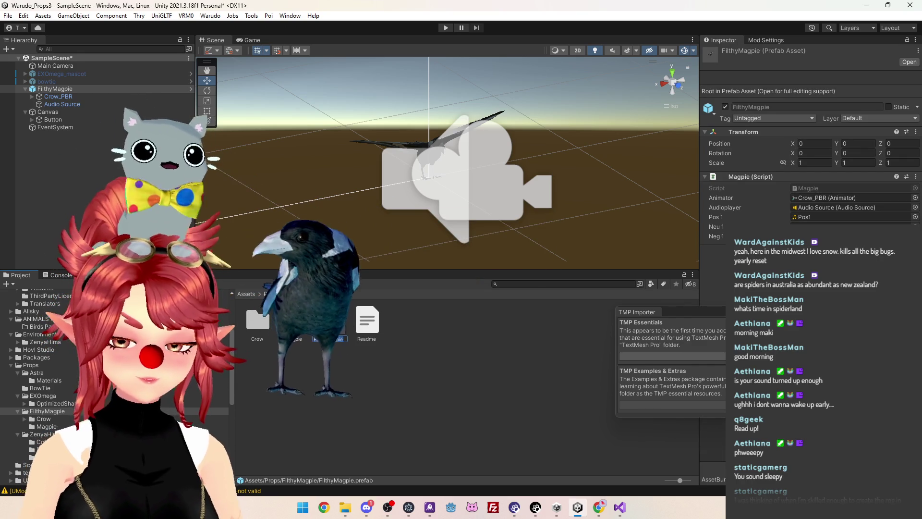
pyautogui.click(211, 15)
pyautogui.click(241, 67)
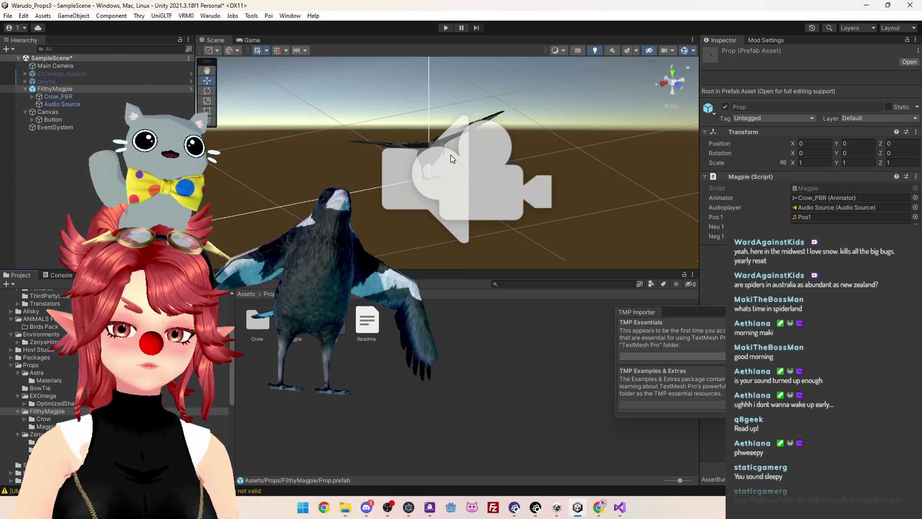
pyautogui.click(759, 40)
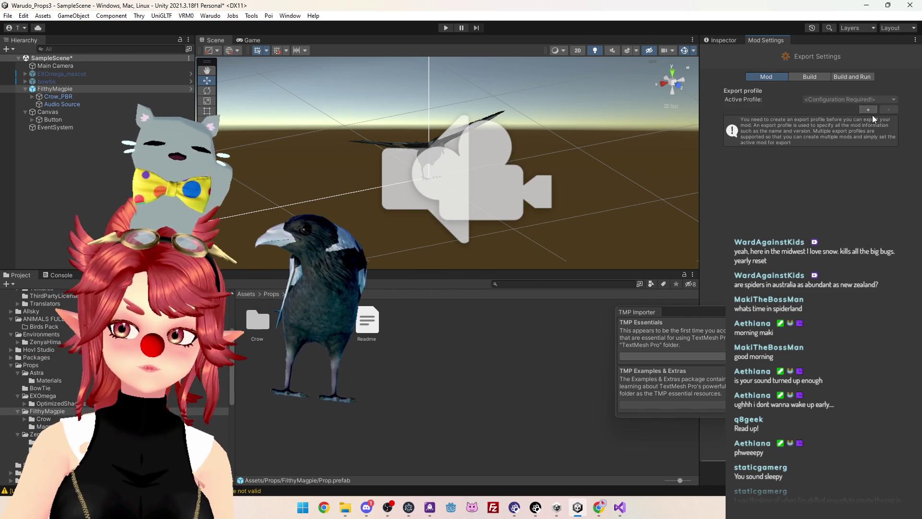
# Enter FilthyMagpie as the export profile's mod name and open the asset directory picker
pyautogui.click(826, 131)
pyautogui.write('Filth')
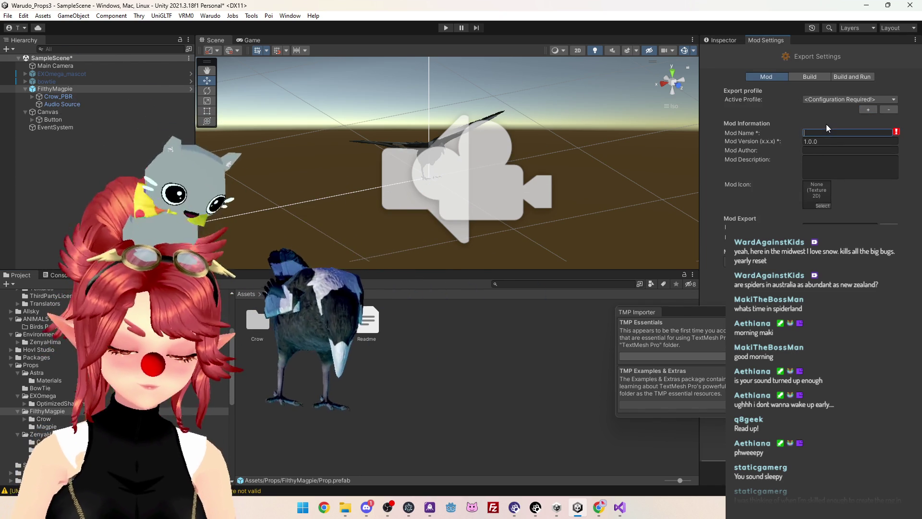
pyautogui.write('yMagp')
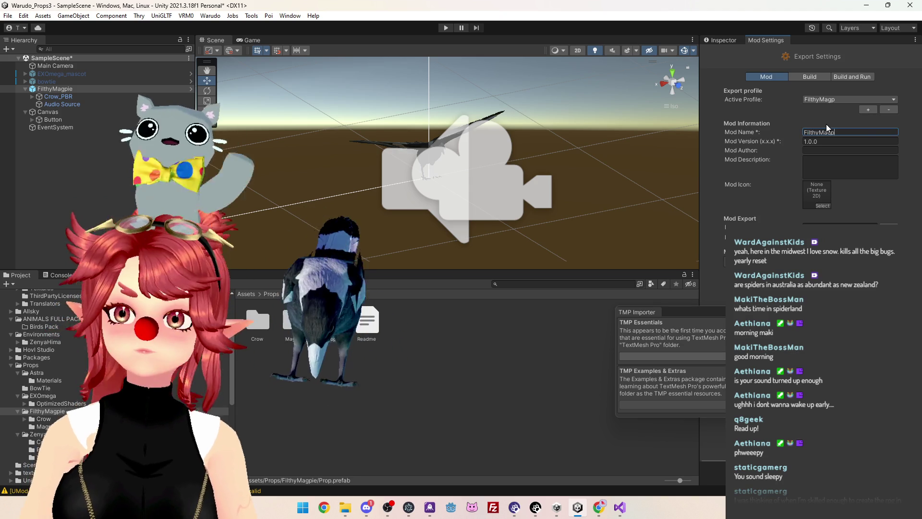
pyautogui.write('ie')
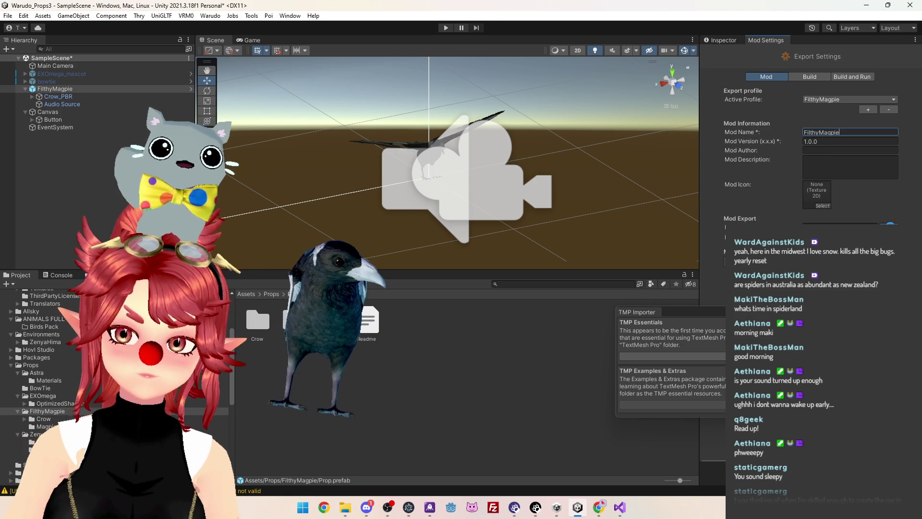
pyautogui.click(849, 218)
pyautogui.moveTo(485, 90); pyautogui.dragTo(369, 76)
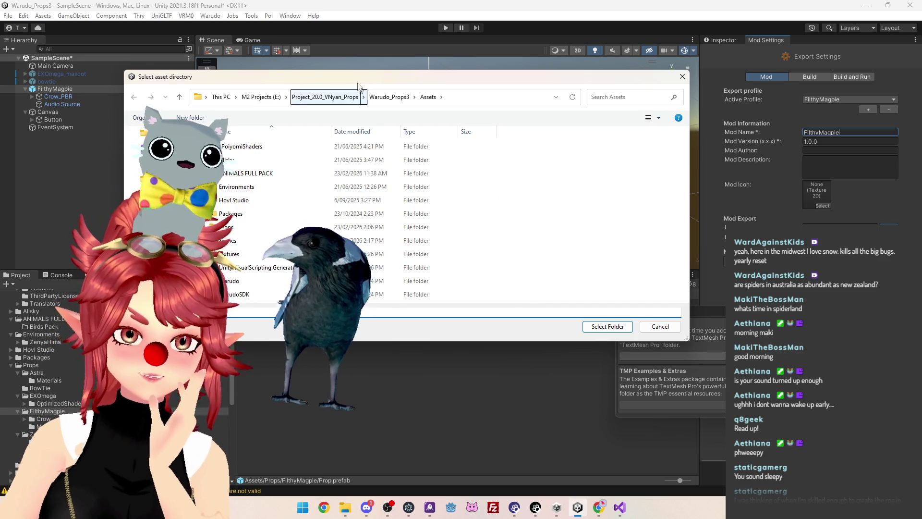
# Set the mod's asset directory to Assets/Props/FilthyMagpie
pyautogui.moveTo(356, 81); pyautogui.dragTo(370, 85)
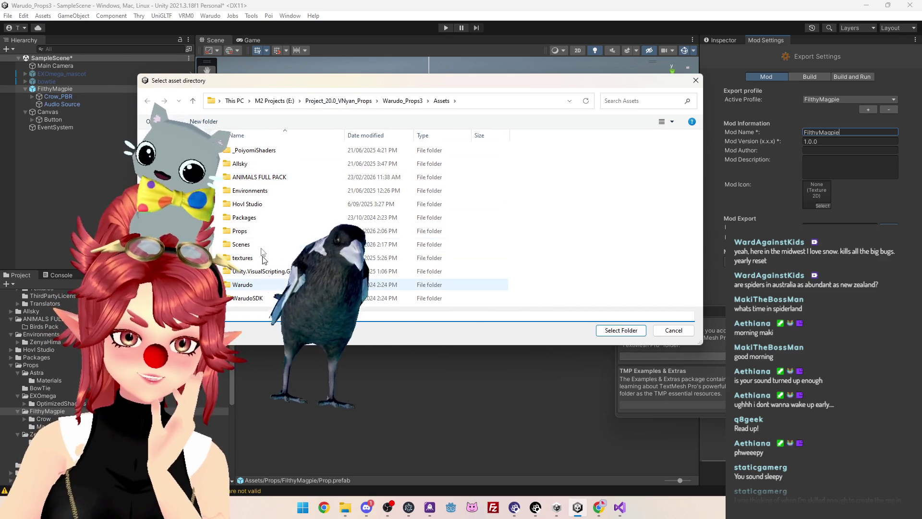
pyautogui.doubleClick(242, 231)
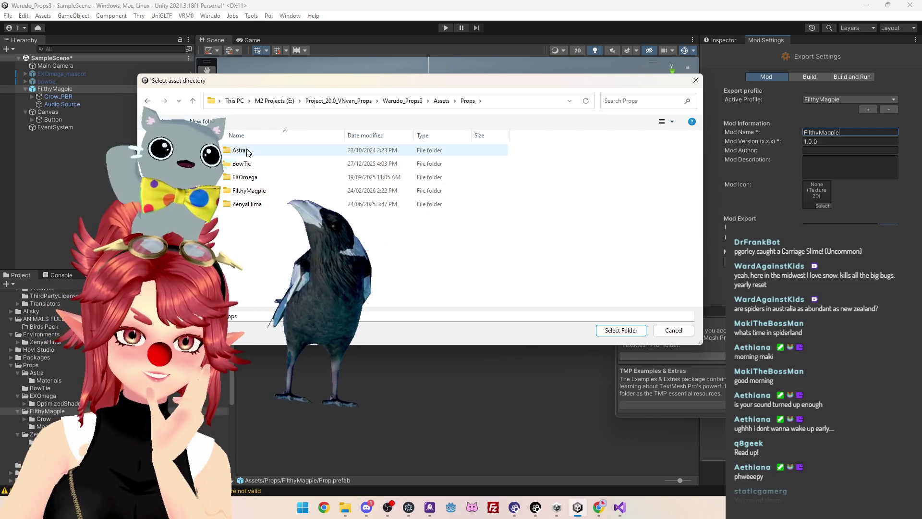
pyautogui.doubleClick(249, 191)
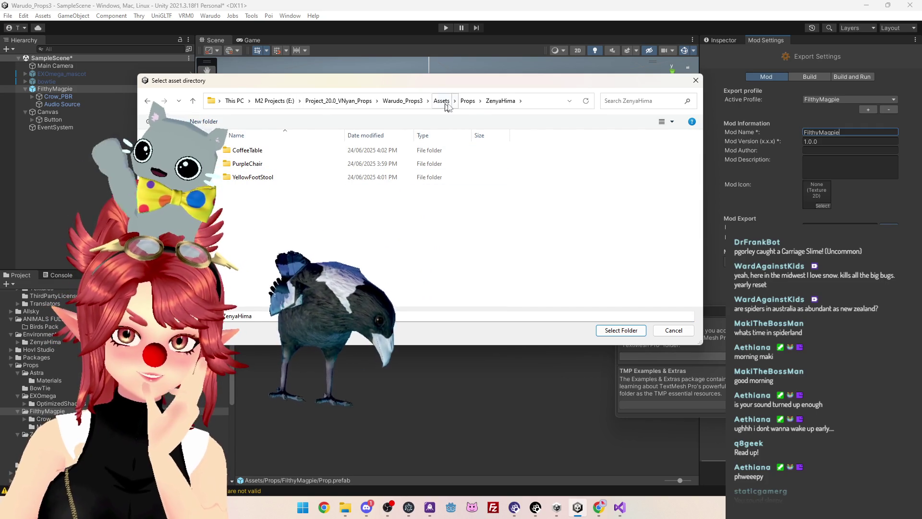
pyautogui.click(467, 100)
pyautogui.doubleClick(258, 192)
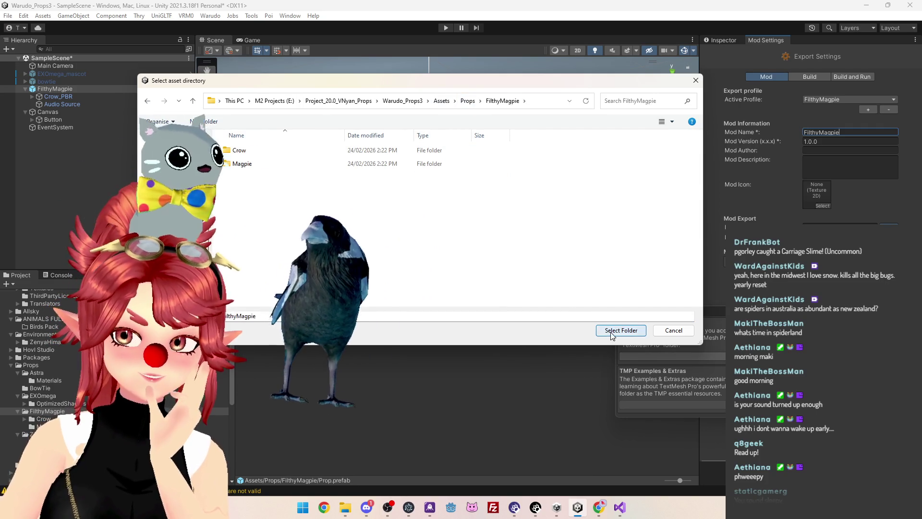
pyautogui.click(621, 330)
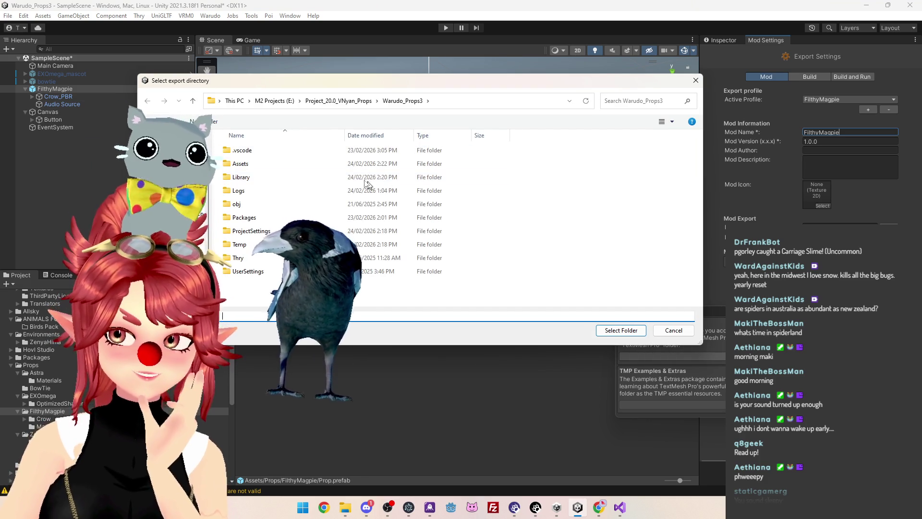
# For the export directory, browse from C: through Program Files (x86)/Steam/steamapps/common to the Warudo folder
pyautogui.click(235, 100)
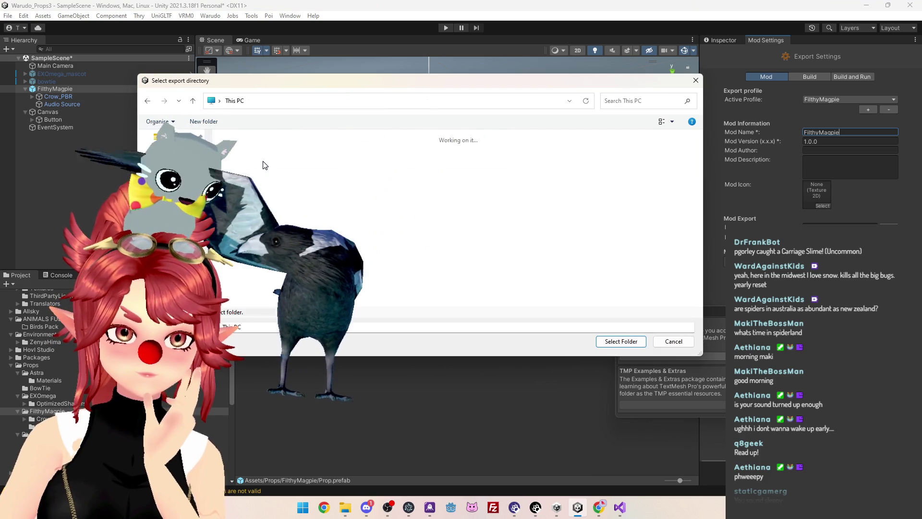
pyautogui.doubleClick(250, 151)
pyautogui.click(276, 192)
pyautogui.doubleClick(276, 191)
pyautogui.scroll(-10, 276, 192)
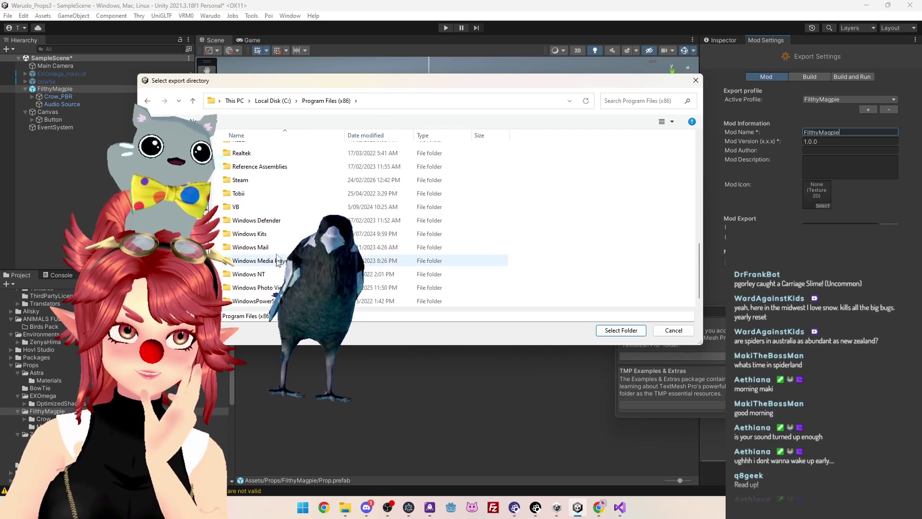
pyautogui.scroll(1, 290, 236)
pyautogui.doubleClick(269, 216)
pyautogui.scroll(-5, 269, 278)
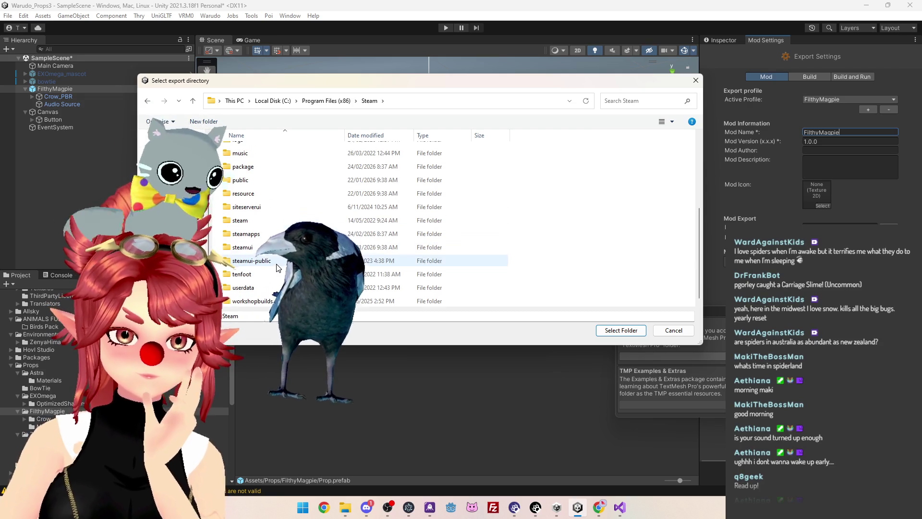
pyautogui.doubleClick(261, 235)
pyautogui.doubleClick(262, 221)
pyautogui.scroll(-10, 262, 222)
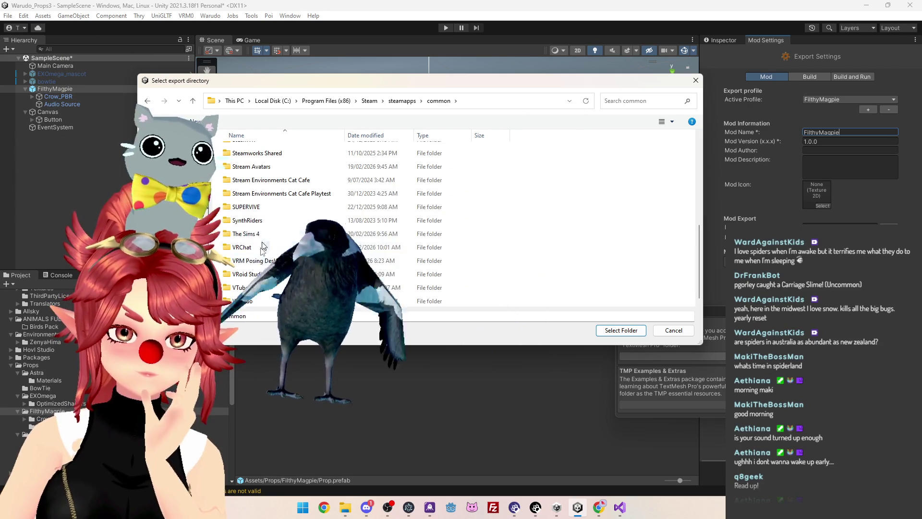
pyautogui.doubleClick(253, 298)
# Set the export directory to Warudo_Data/StreamingAssets/Props and start the Warudo Build Mod
pyautogui.doubleClick(256, 178)
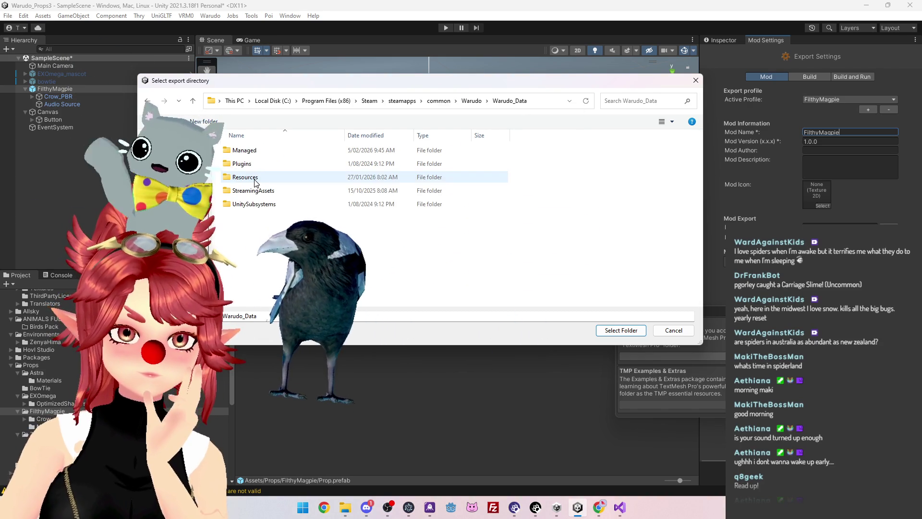
pyautogui.doubleClick(255, 178)
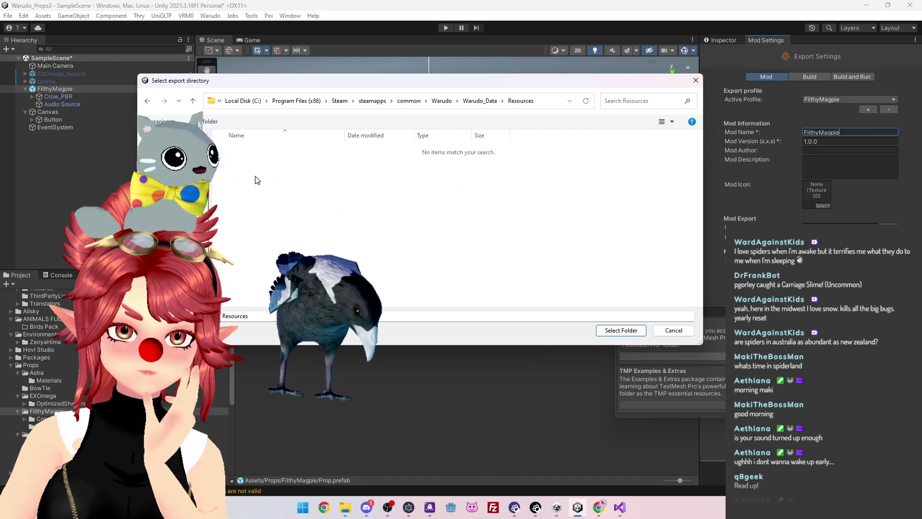
pyautogui.click(479, 101)
pyautogui.doubleClick(245, 192)
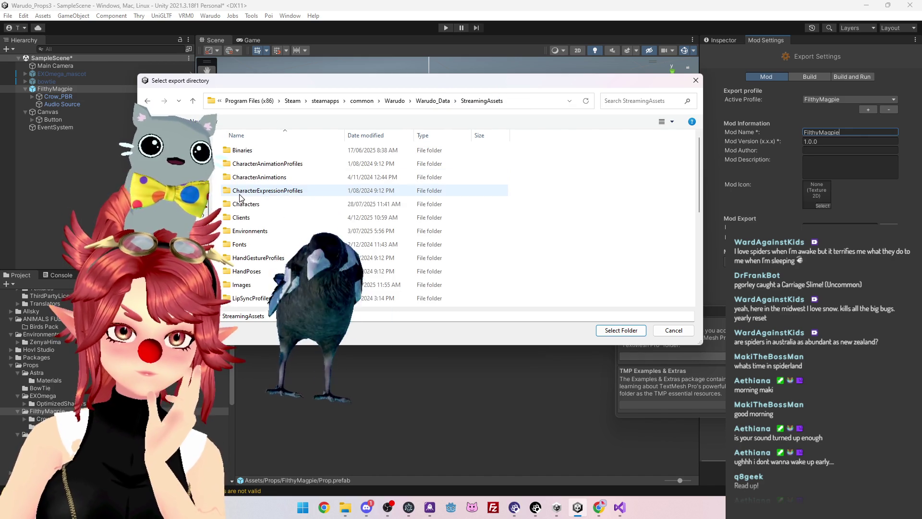
pyautogui.scroll(-3, 269, 250)
pyautogui.doubleClick(240, 233)
pyautogui.click(482, 100)
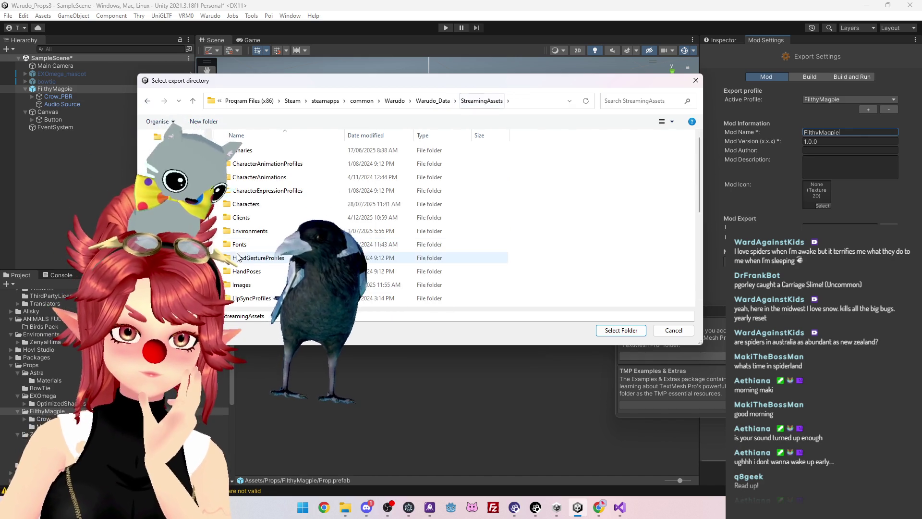
pyautogui.scroll(-3, 250, 248)
pyautogui.doubleClick(240, 234)
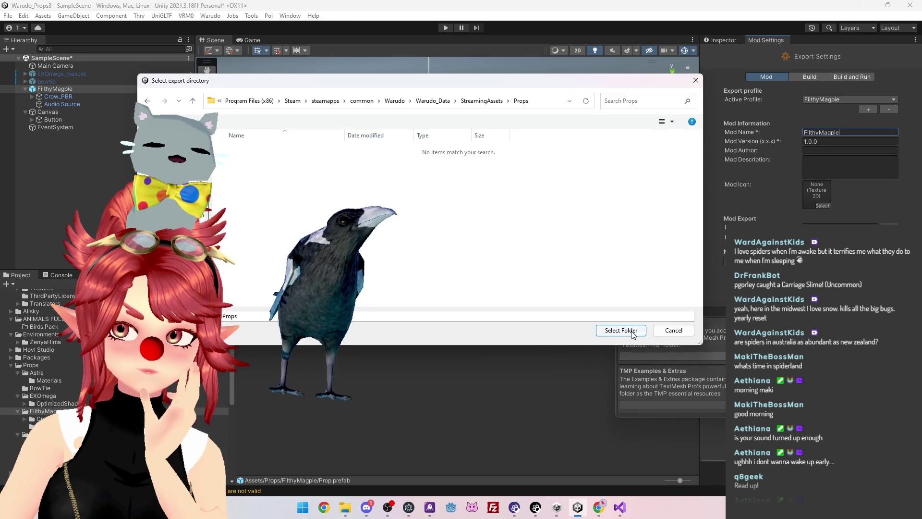
pyautogui.click(621, 330)
pyautogui.click(211, 16)
pyautogui.click(239, 80)
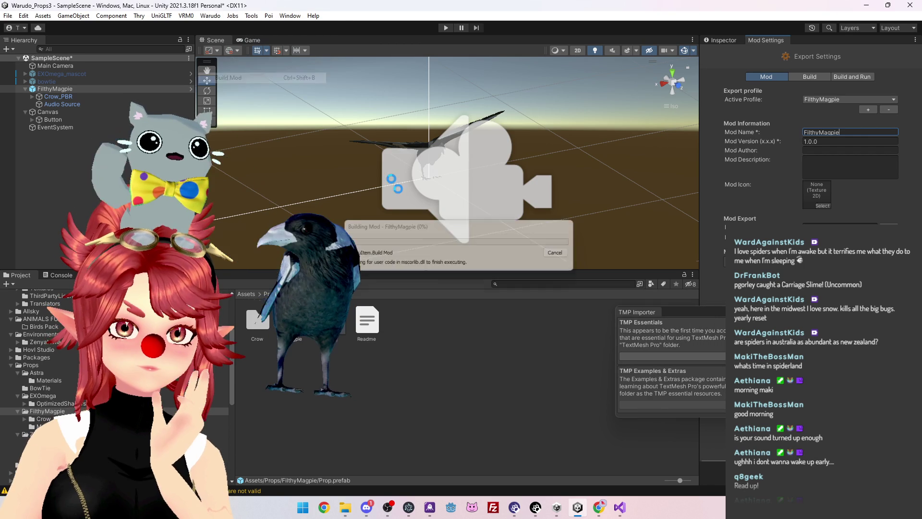
# Save the scene so the FilthyMagpie build completes and outputs the 46,147 KB .warudo file
pyautogui.click(438, 269)
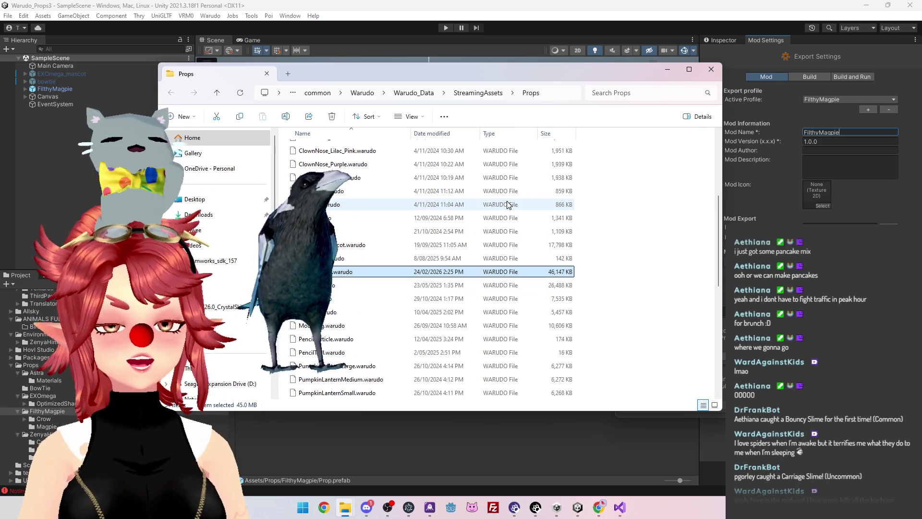
# Move the Props Explorer window aside and bring Unity back to the front
pyautogui.moveTo(546, 70); pyautogui.dragTo(564, 90)
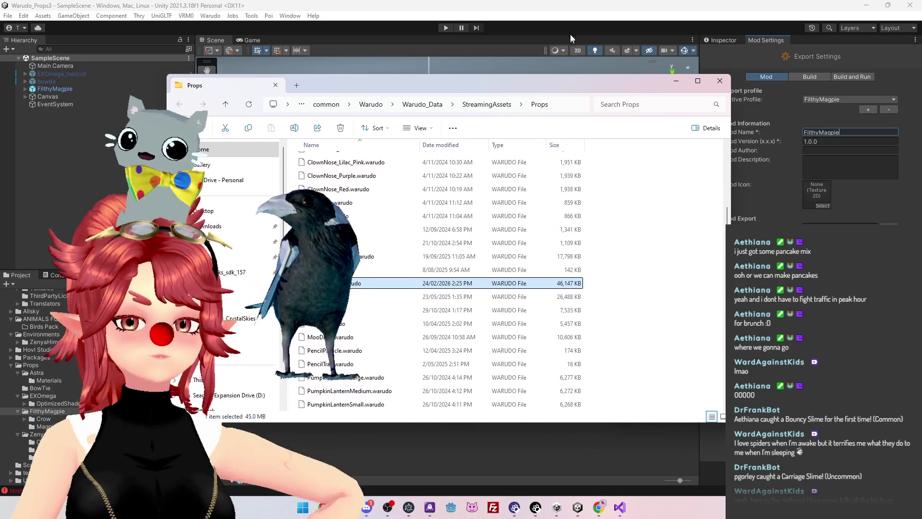
pyautogui.click(580, 9)
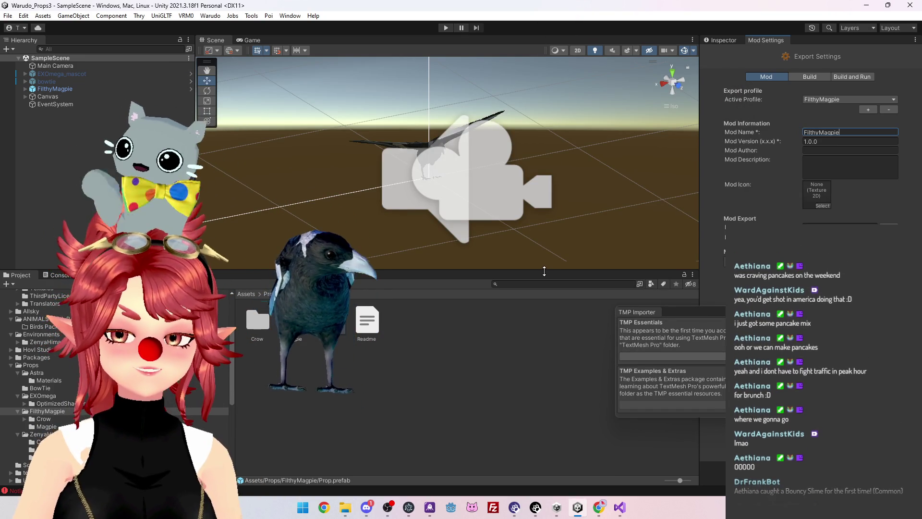
# Heighten the Scene view, deselect the prefab, then switch to Warudo Editor and dismiss its error
pyautogui.moveTo(544, 277); pyautogui.dragTo(545, 288)
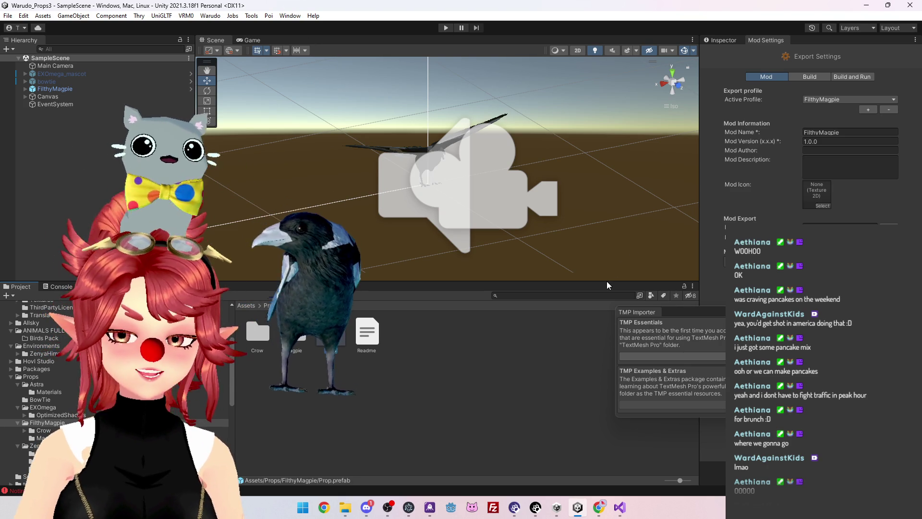
pyautogui.click(563, 336)
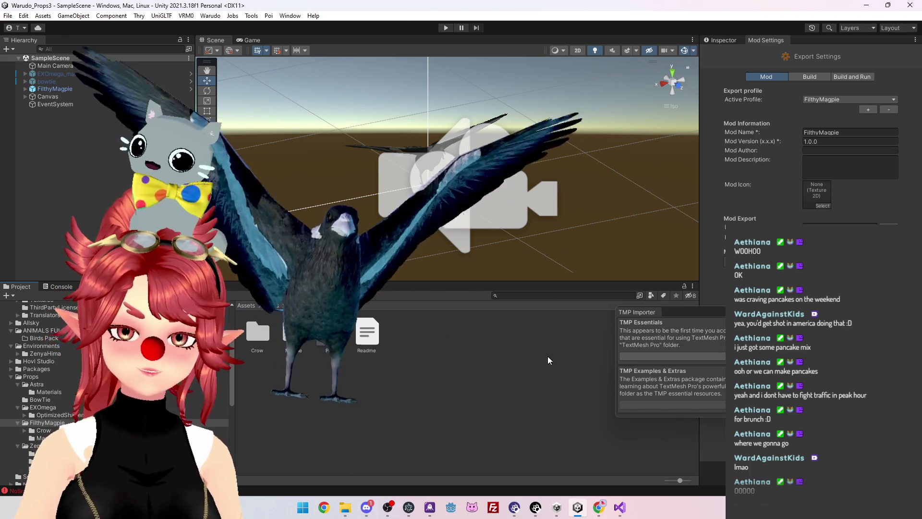
pyautogui.click(535, 508)
pyautogui.click(692, 328)
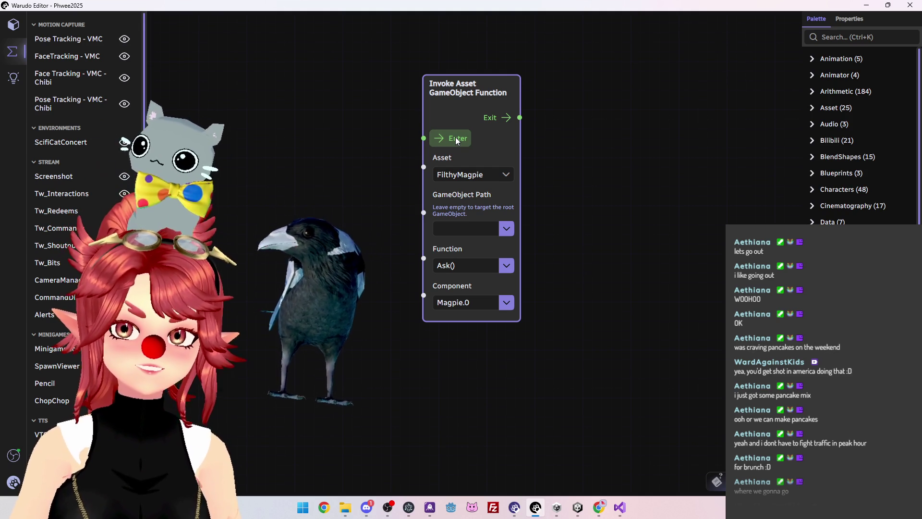
# Run the Invoke Asset GameObject Function node so the magpie reacts, then return to Visual Studio
pyautogui.click(456, 137)
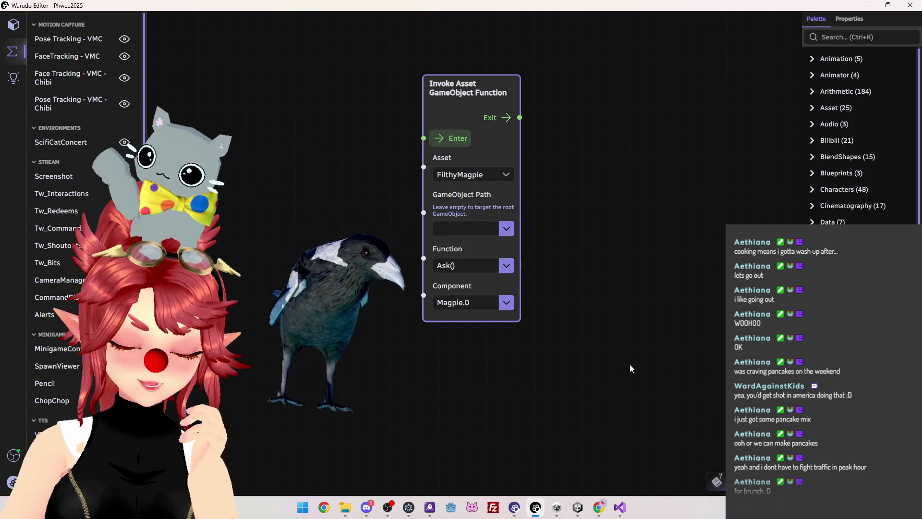
pyautogui.click(578, 515)
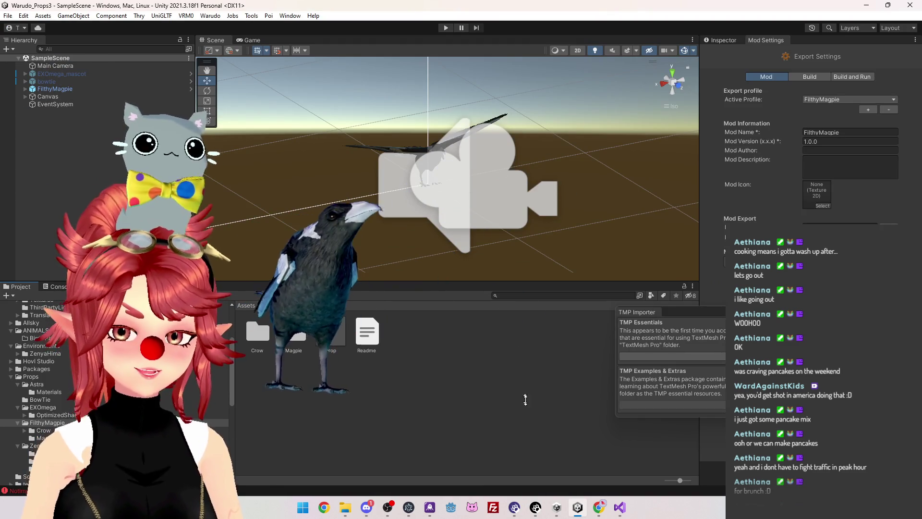
pyautogui.click(622, 509)
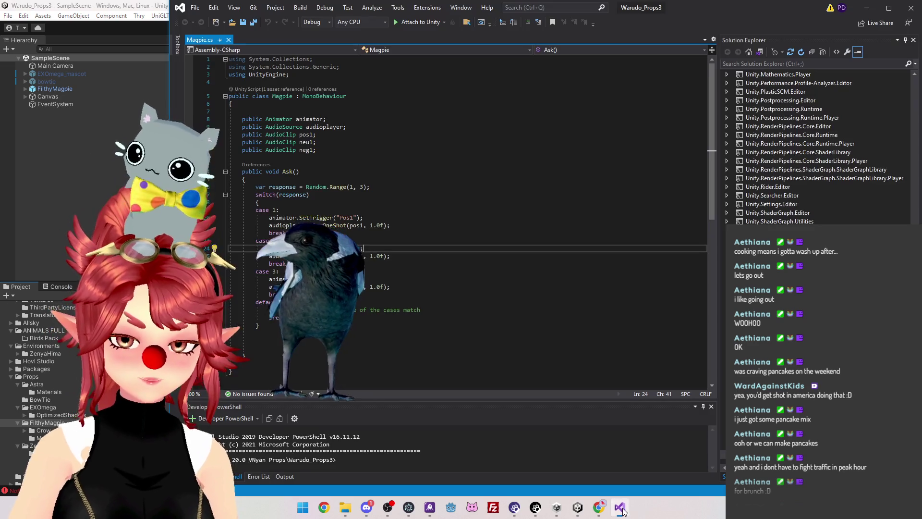
# Review the Pos1 and Neg1 cases in Magpie.cs Ask(), then point at the case 2 branch
pyautogui.moveTo(269, 218); pyautogui.dragTo(390, 225)
pyautogui.moveTo(269, 279)
pyautogui.mouseDown()
pyautogui.moveTo(289, 294)
pyautogui.moveTo(277, 256)
pyautogui.mouseUp()
pyautogui.click(290, 263)
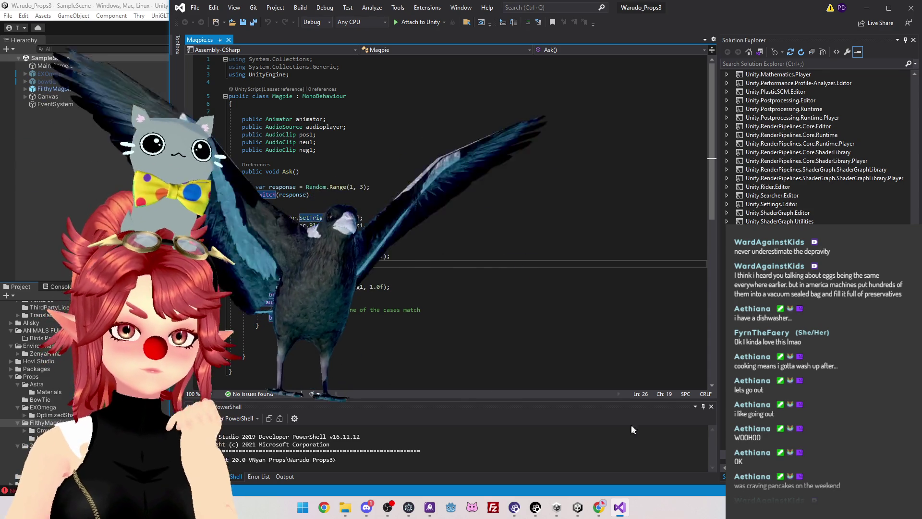
pyautogui.click(410, 240)
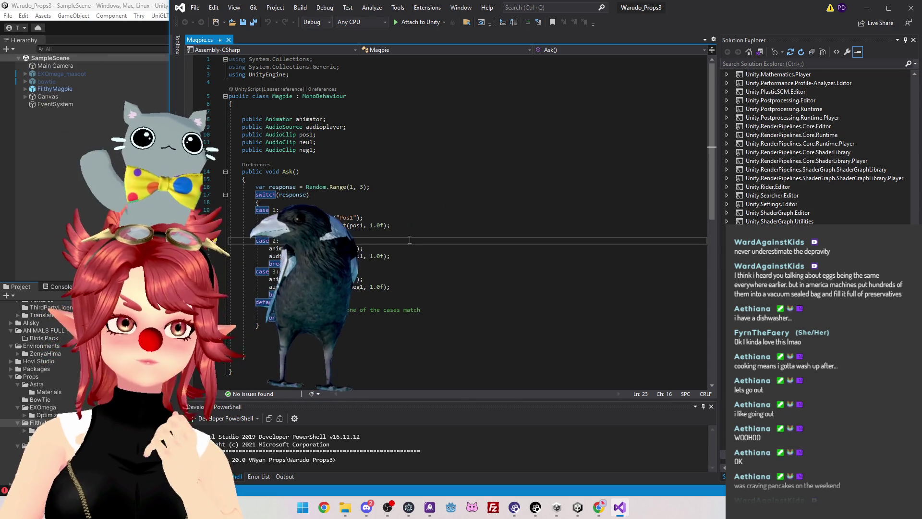